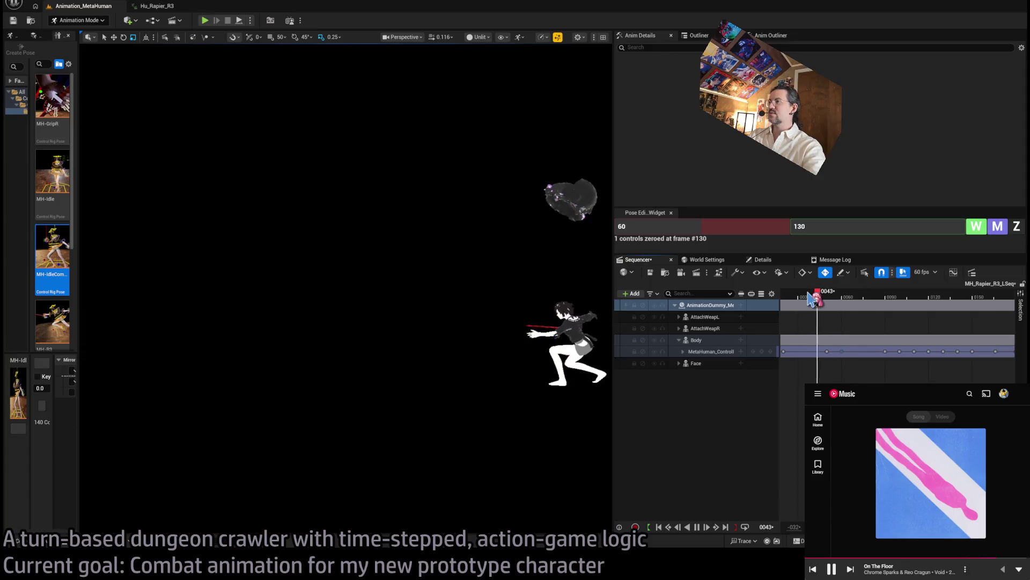
Preview the lunge and nudge the control-rig key at frame 60, replaying from frame 24.
key("space")
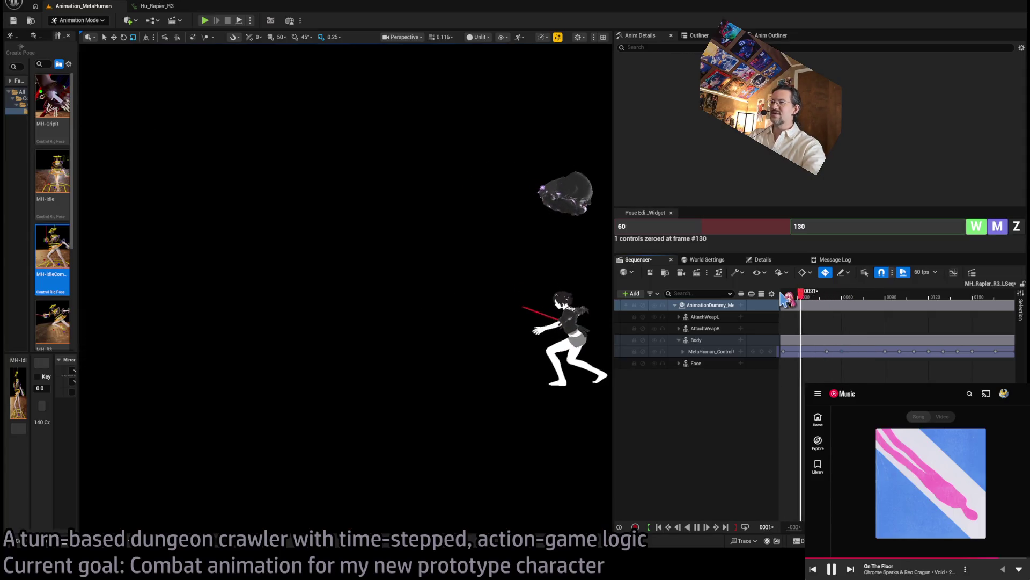
left_click_drag(784, 300, 823, 299)
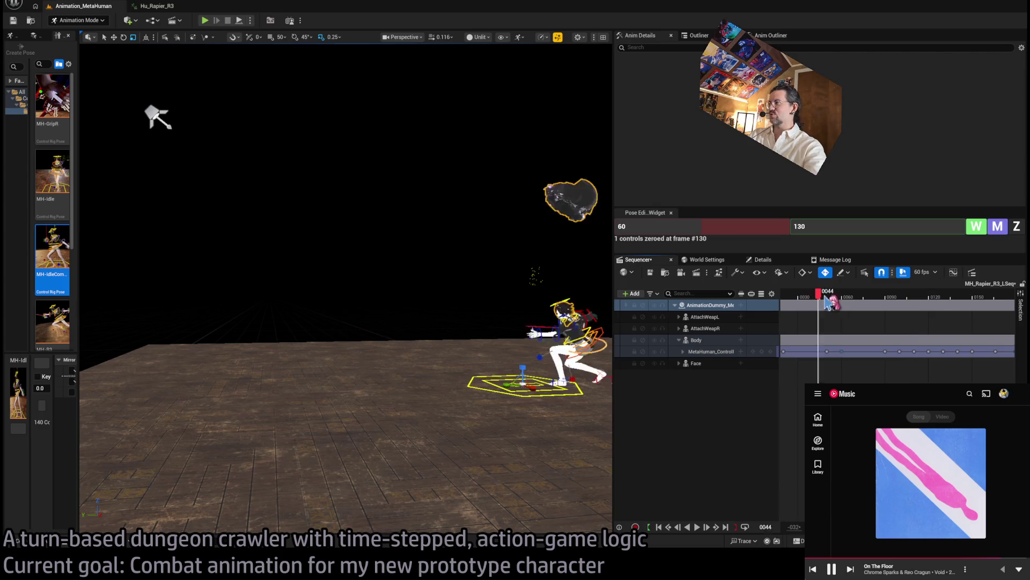
left_click_drag(843, 351, 840, 353)
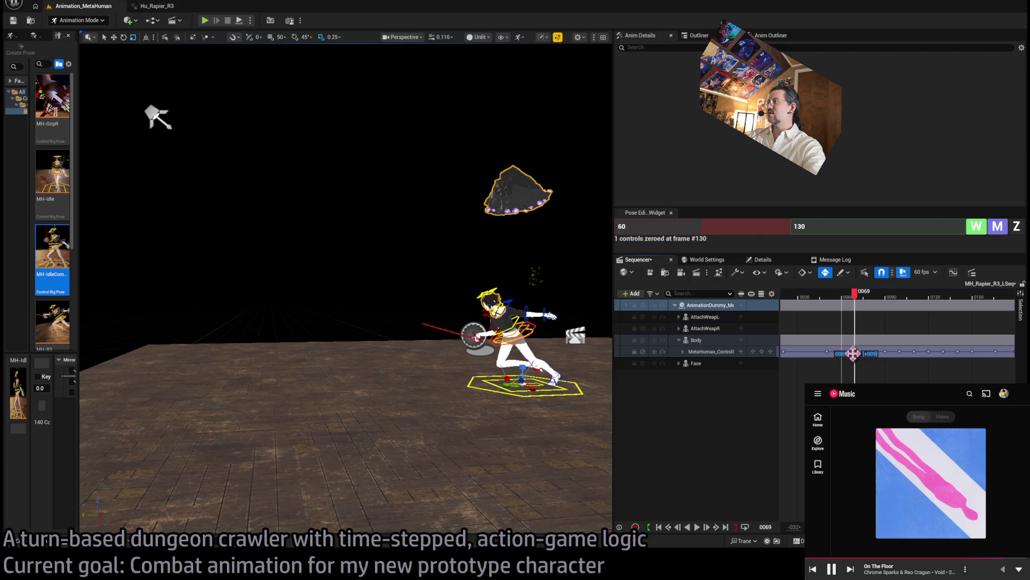
left_click_drag(807, 307, 786, 303)
key("space")
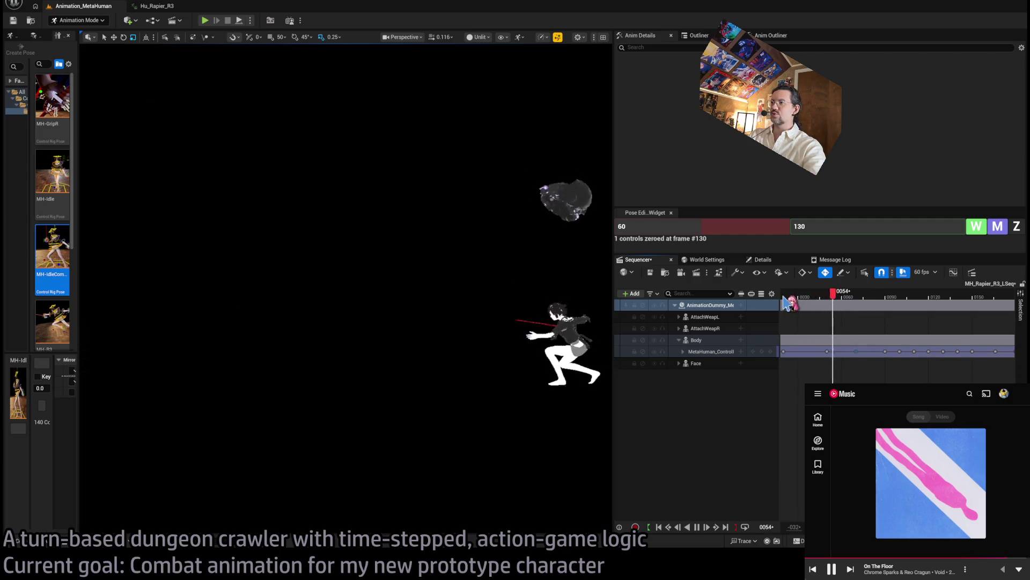
key("space")
Move two control-rig keys earlier, to frames 67 and 77, and replay to check the timing.
left_click(872, 306)
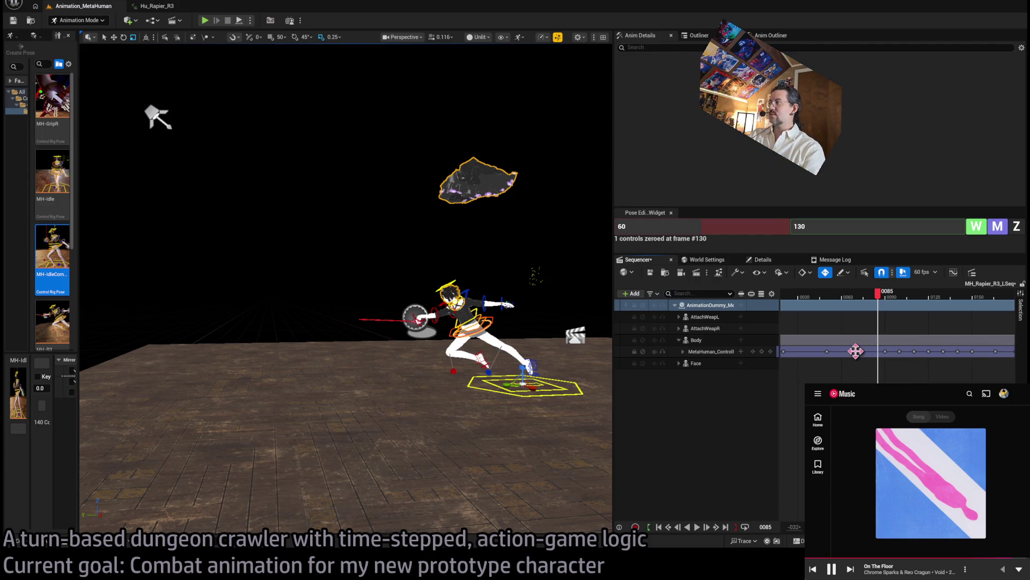
left_click_drag(856, 351, 850, 352)
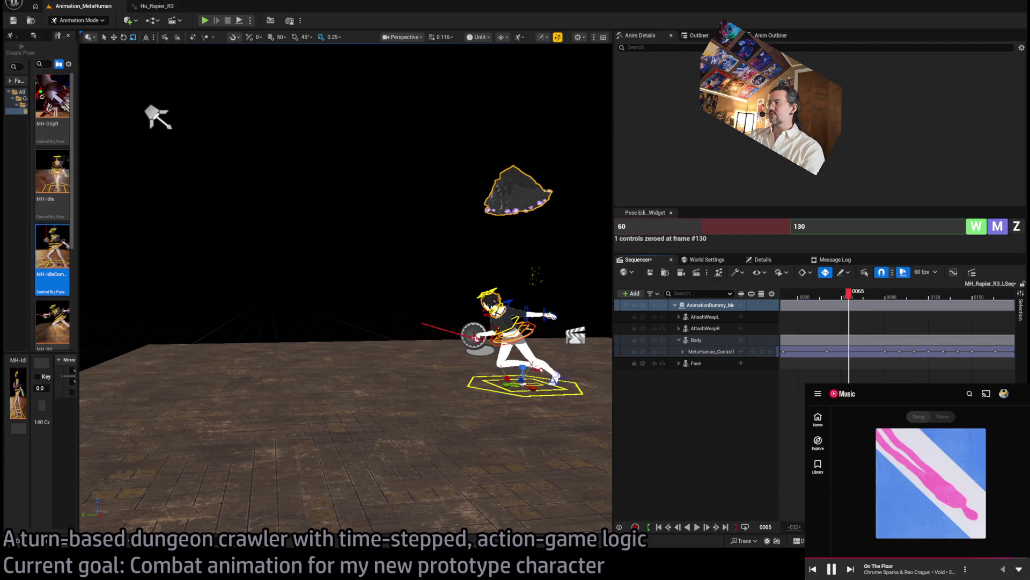
scroll(896, 328, "right", 3)
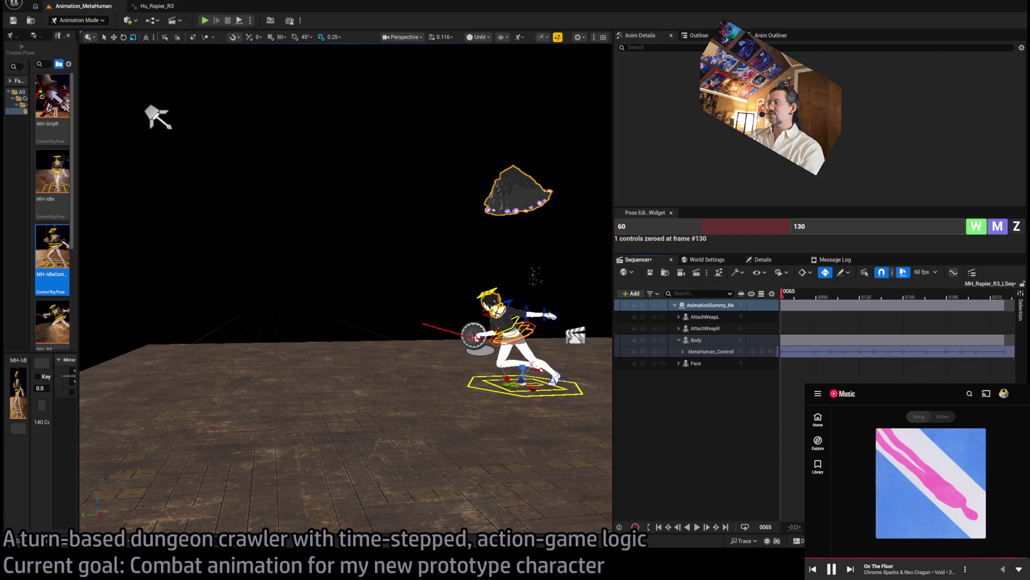
left_click_drag(870, 352, 850, 355)
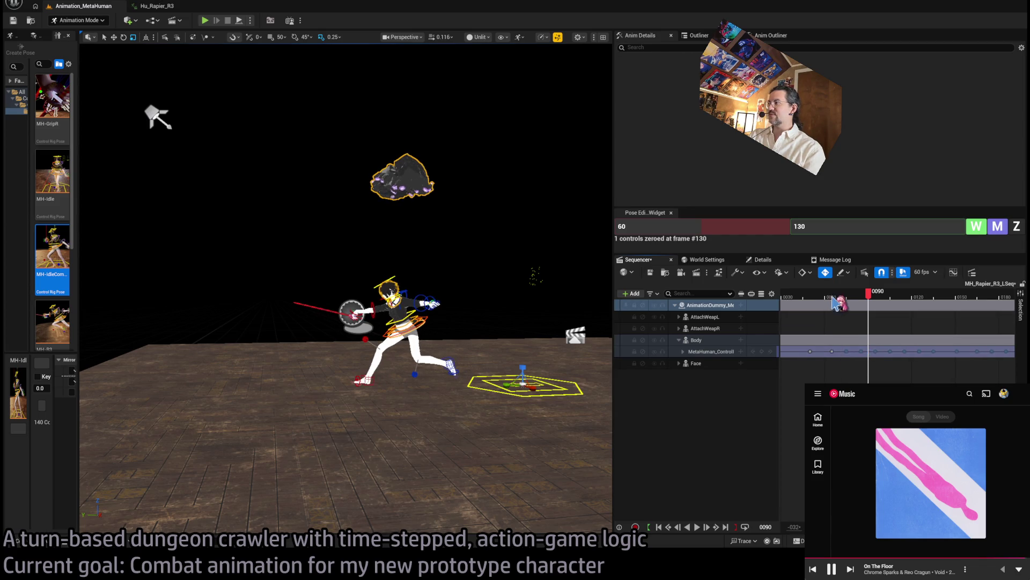
key("space")
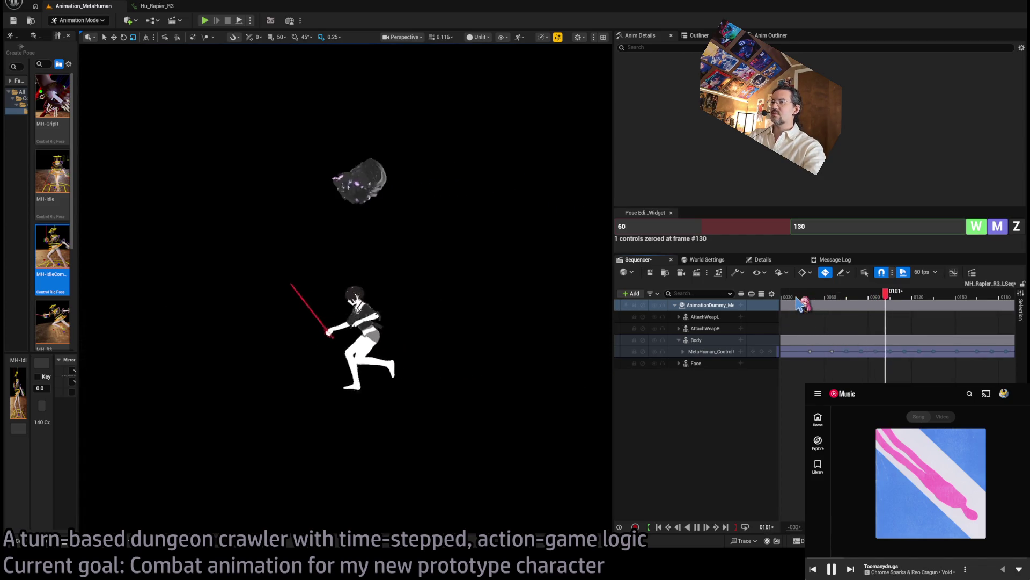
key("space")
mouse_move(855, 300)
left_mouse_down()
mouse_move(832, 299)
mouse_move(875, 303)
mouse_move(840, 303)
mouse_move(850, 308)
left_mouse_up()
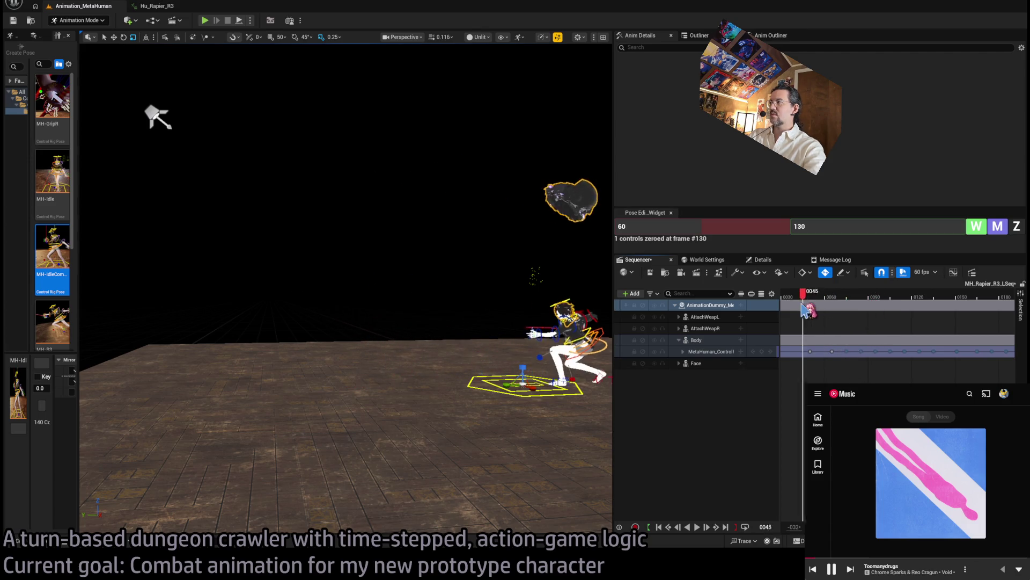
Shift a control-rig key 4 frames earlier to frame 81 and play through the attack.
key("Right")
key("Right")
key("Right")
key("Left")
key("Left")
key("Left")
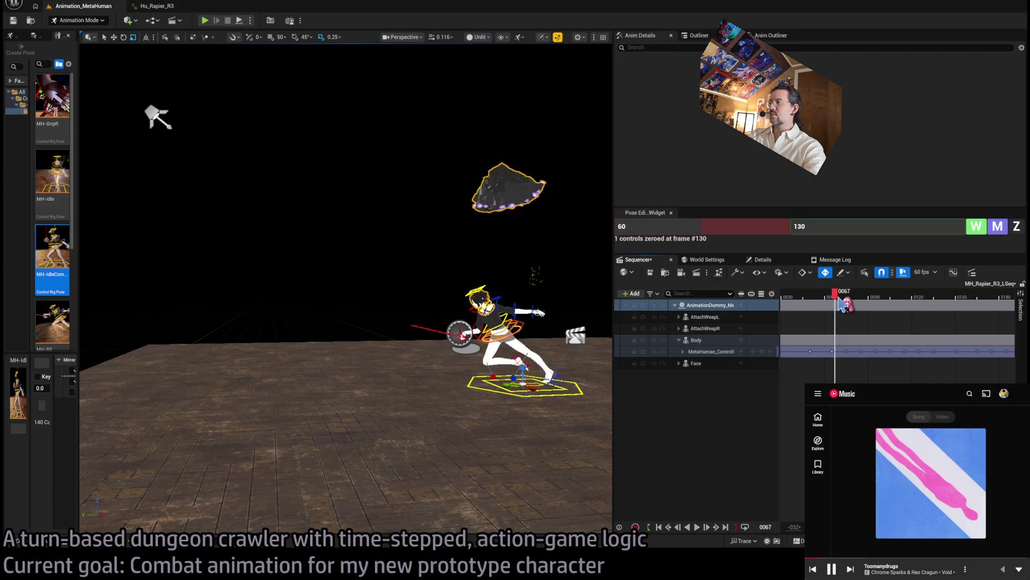
left_click(846, 349)
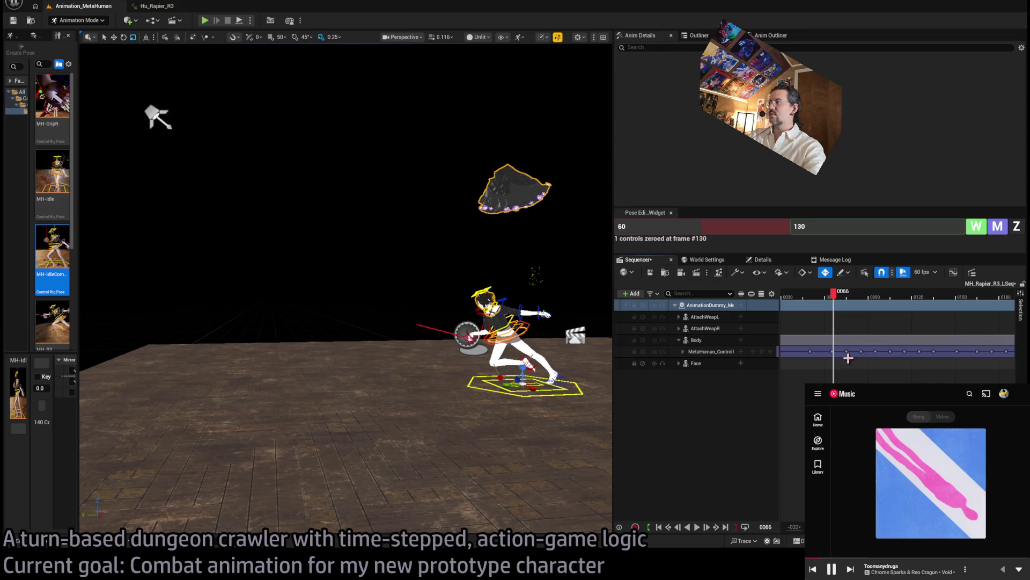
left_click_drag(862, 352, 855, 352)
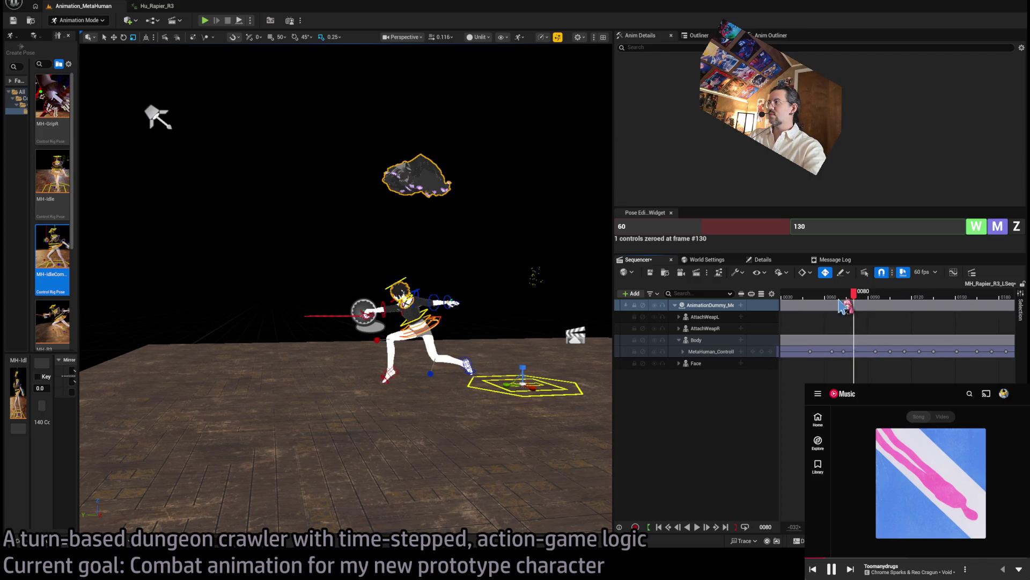
key("space")
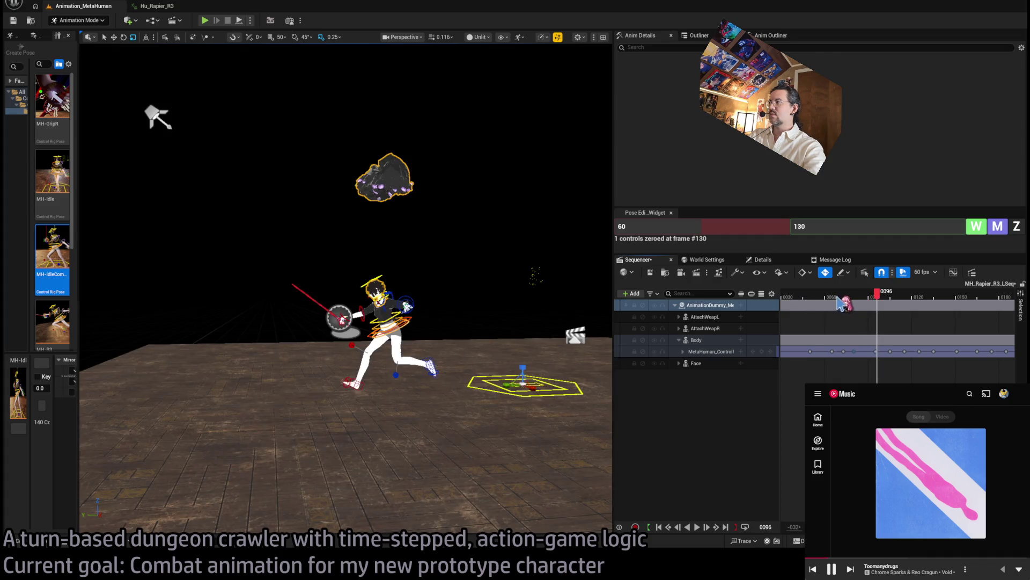
Move two more keys earlier, to frames 89 and 95, previewing each change.
left_click(858, 298)
left_click_drag(876, 351, 868, 354)
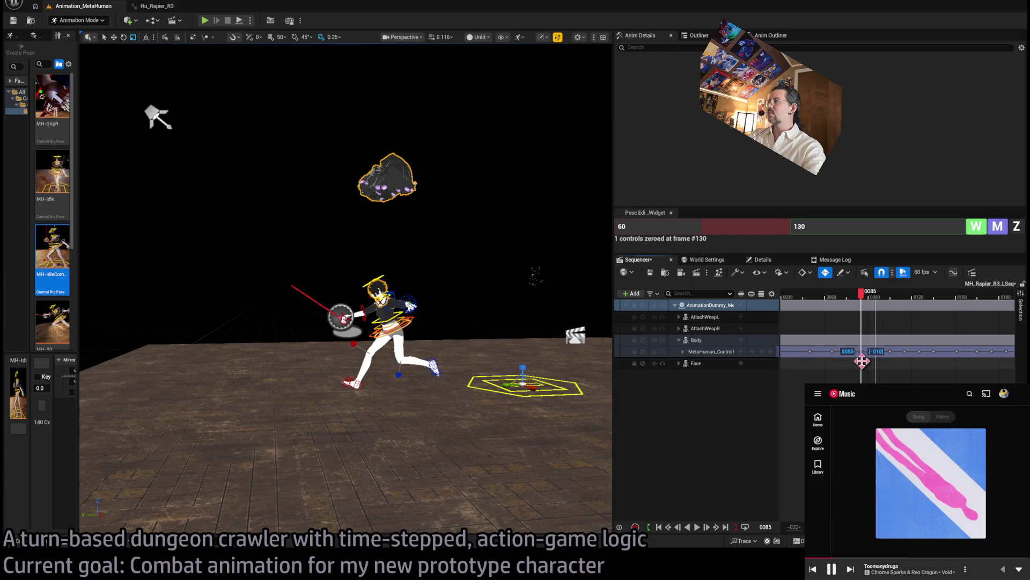
key("space")
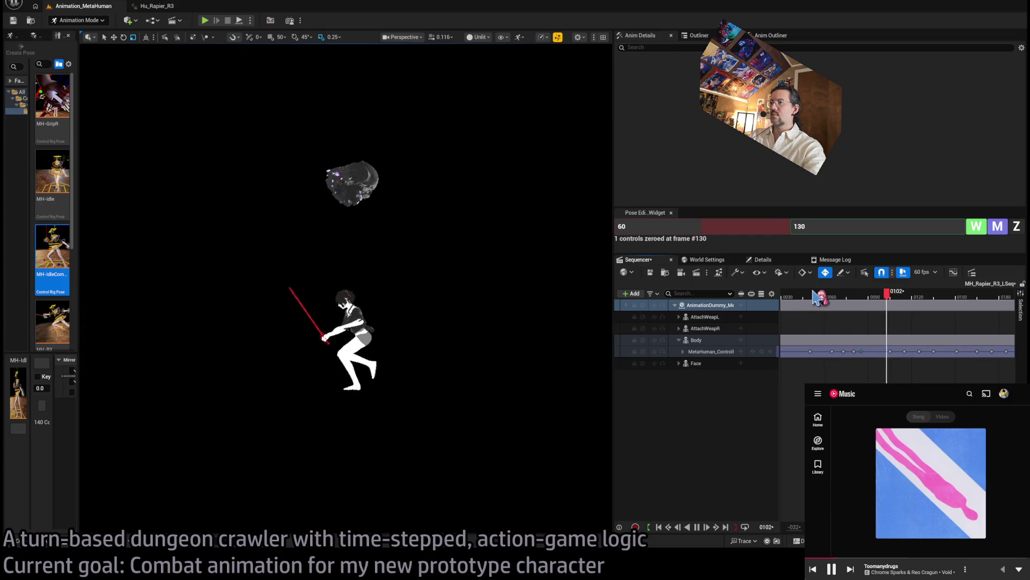
left_click(866, 296)
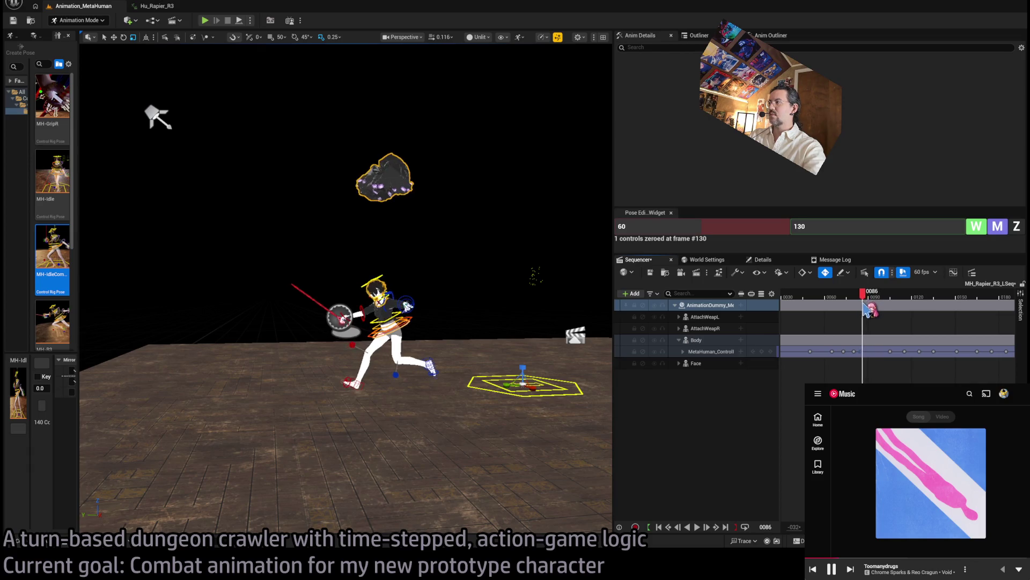
left_click(864, 304)
left_click_drag(891, 351, 876, 356)
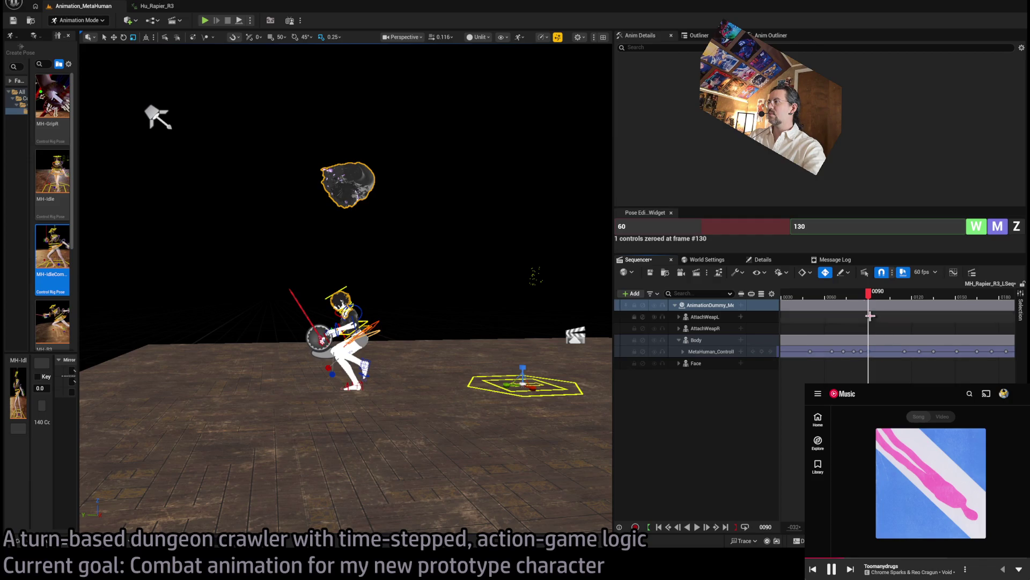
key("space")
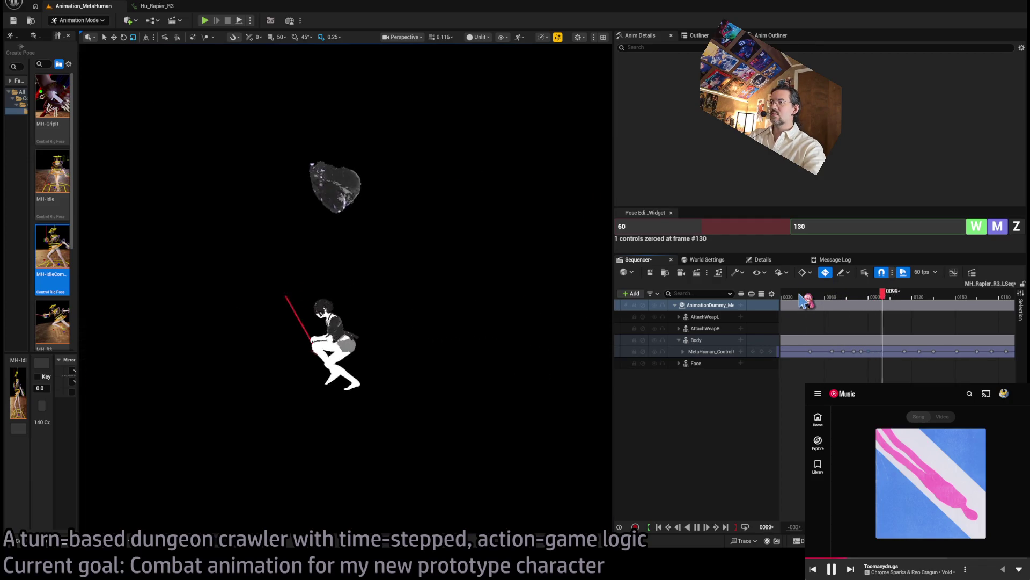
Inspect poses across frames 79–100 and move a recovery key 3 frames later to 103.
left_click(842, 295)
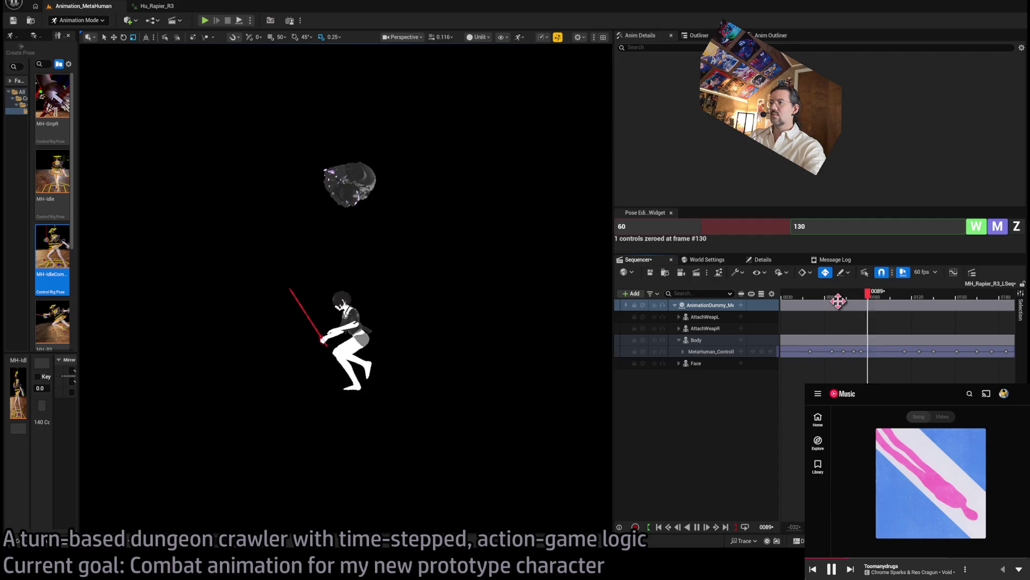
mouse_move(860, 298)
left_mouse_down()
mouse_move(870, 302)
mouse_move(828, 303)
mouse_move(905, 306)
left_mouse_up()
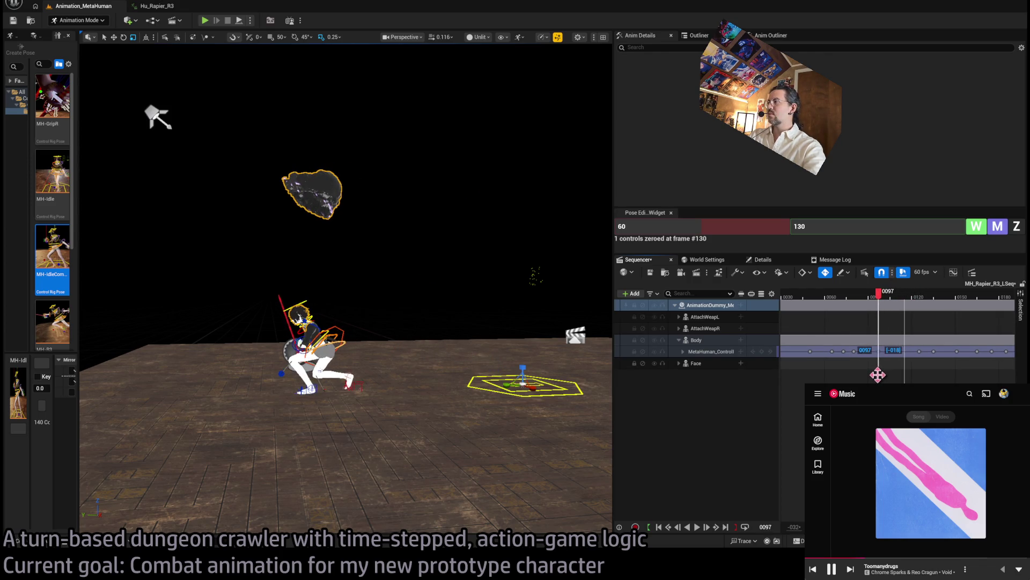
key("Right")
key("Right")
key("Right")
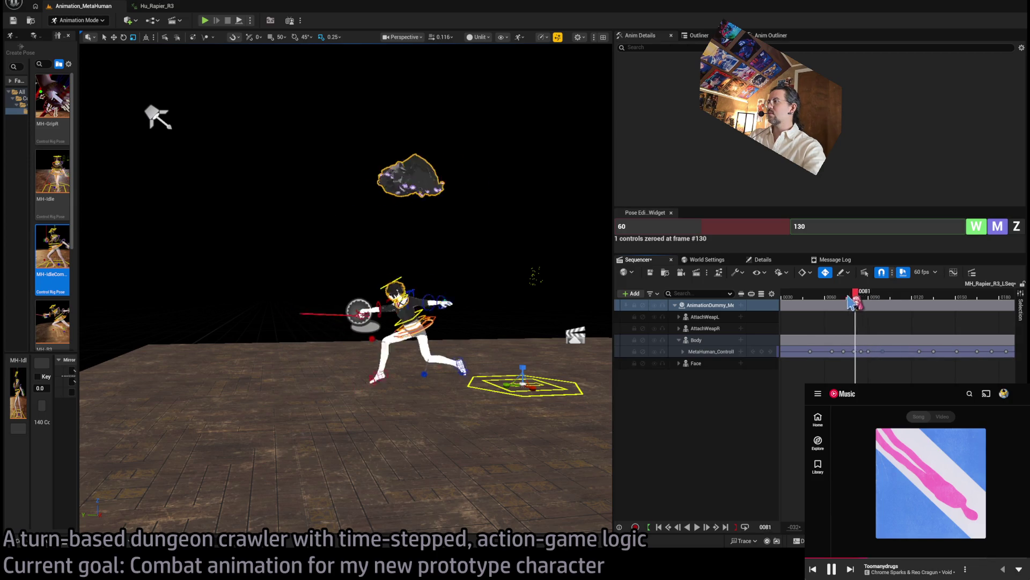
left_click_drag(860, 302, 881, 300)
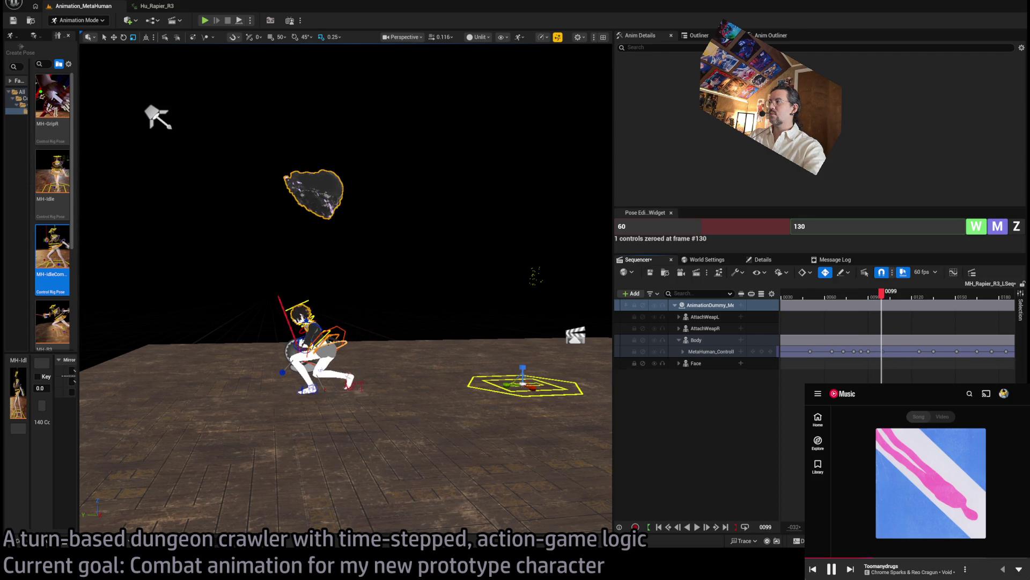
left_click_drag(883, 351, 890, 349)
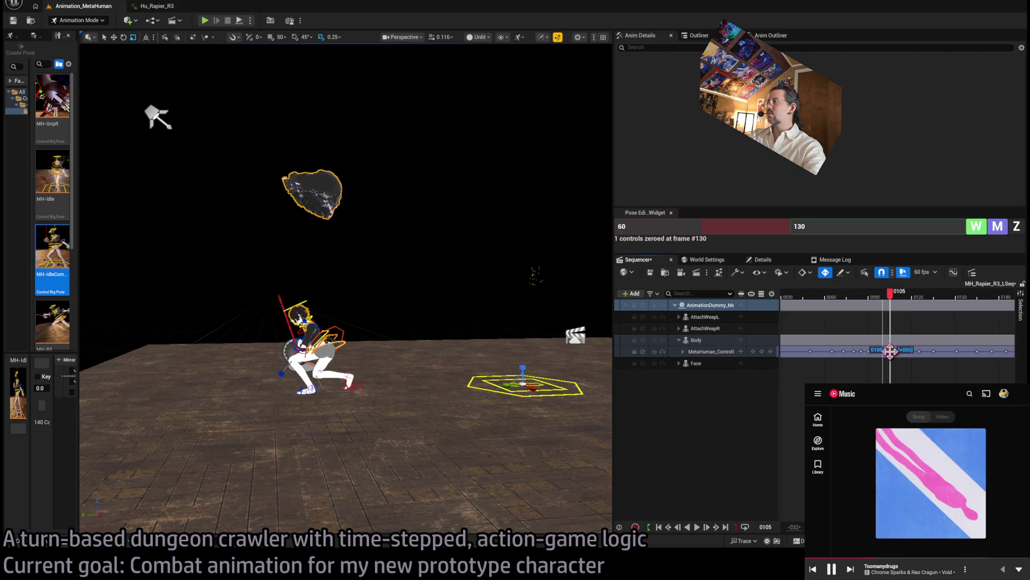
Nudge another control-rig key one frame later and replay the lunge to frame 142.
key("Right")
key("Right")
key("Right")
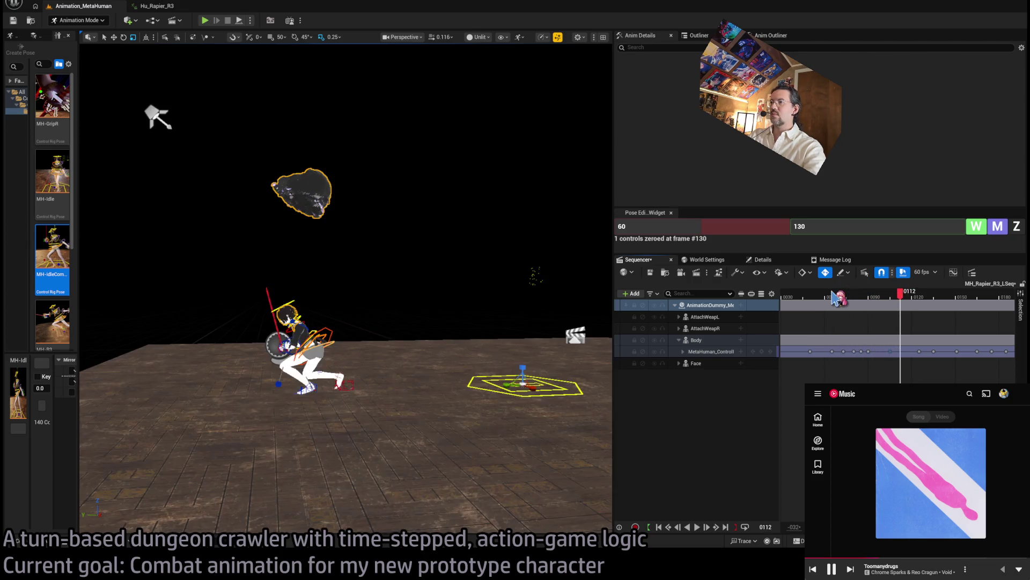
key("space")
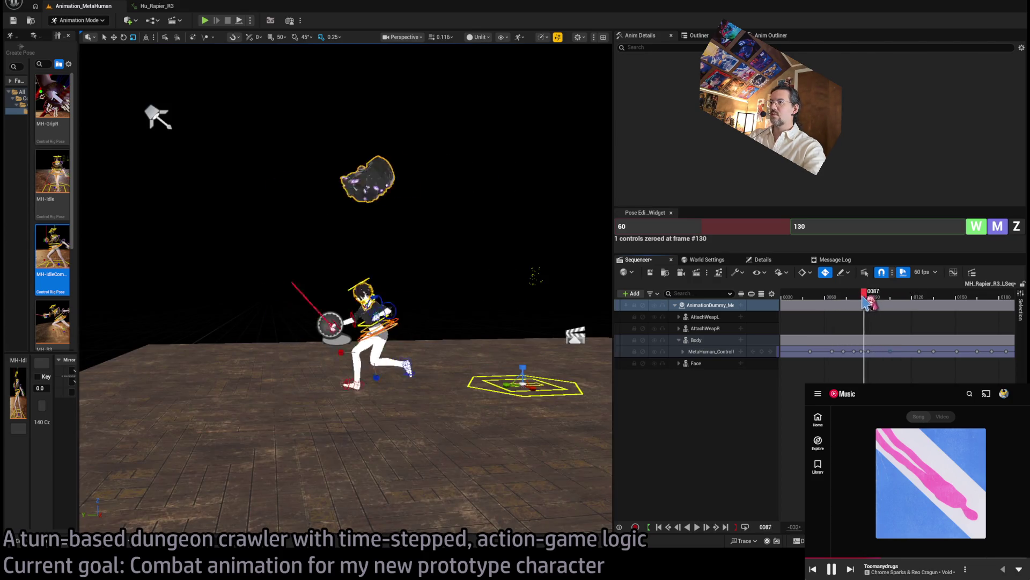
key("space")
left_click_drag(862, 352, 871, 357)
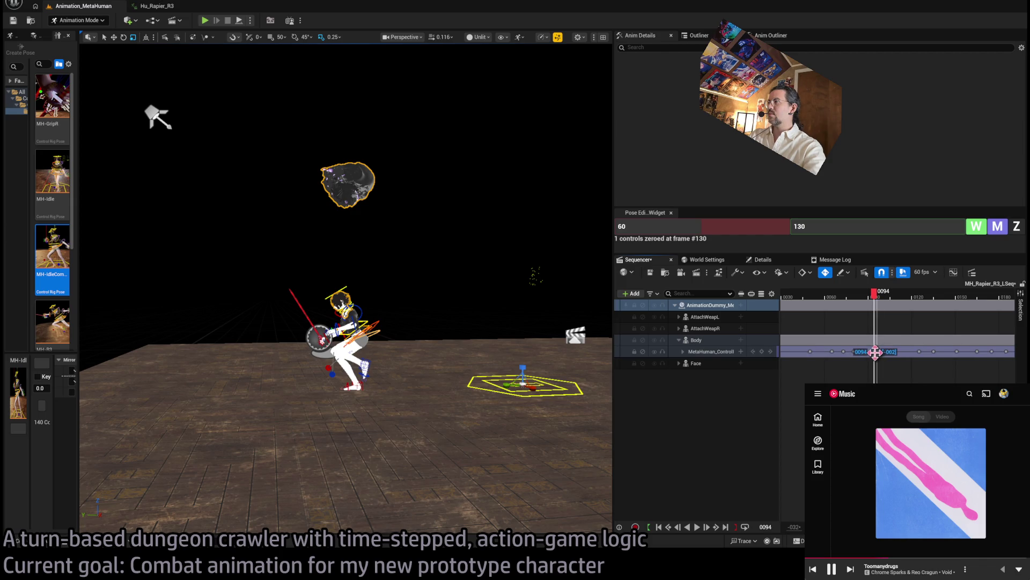
key("space")
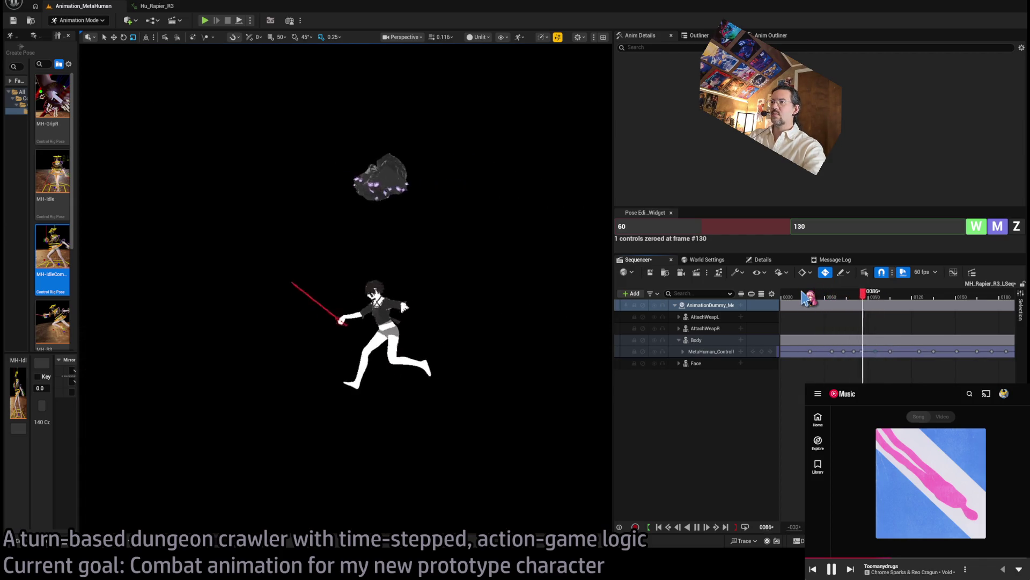
key("space")
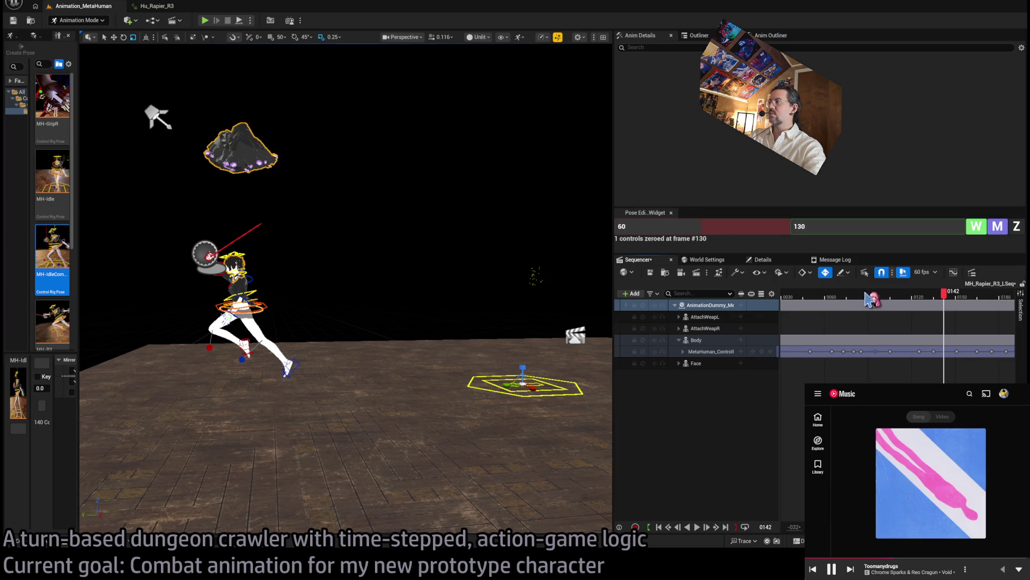
Replay the lunge from frames 62 and 0040 to review the timing.
left_click(826, 298)
key("space")
key("space")
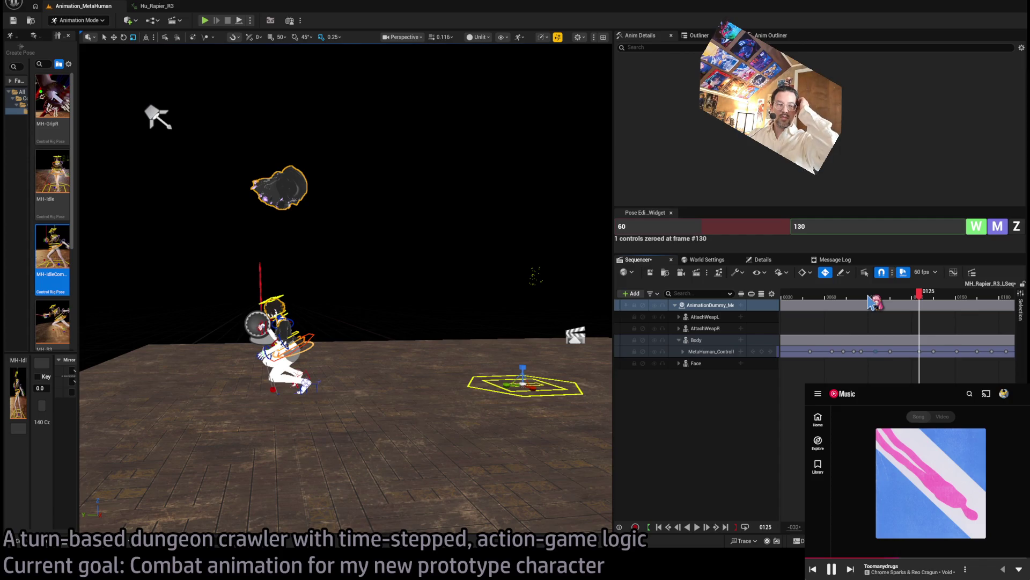
left_click_drag(868, 296, 797, 302)
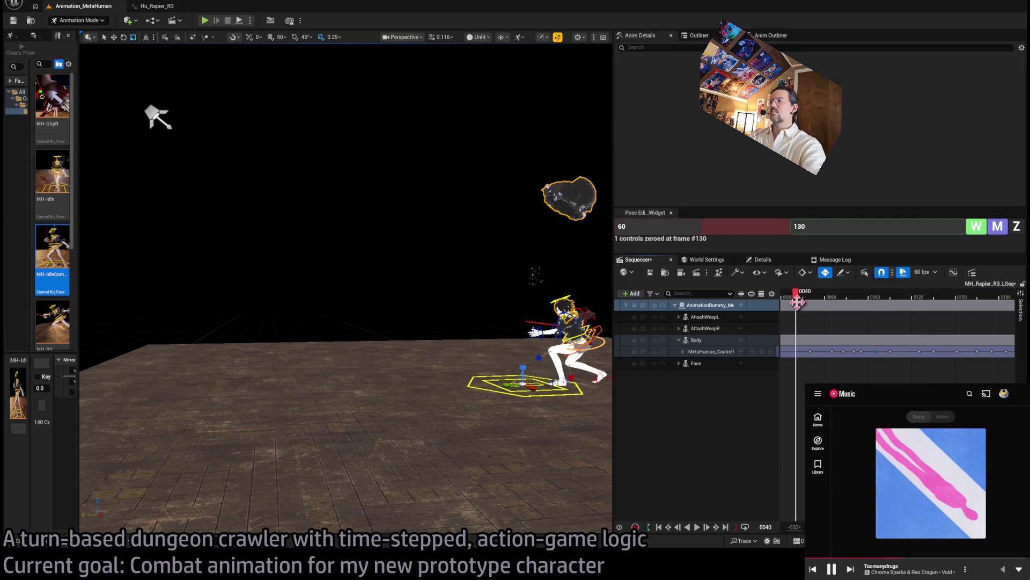
key("space")
key("space")
left_click(807, 302)
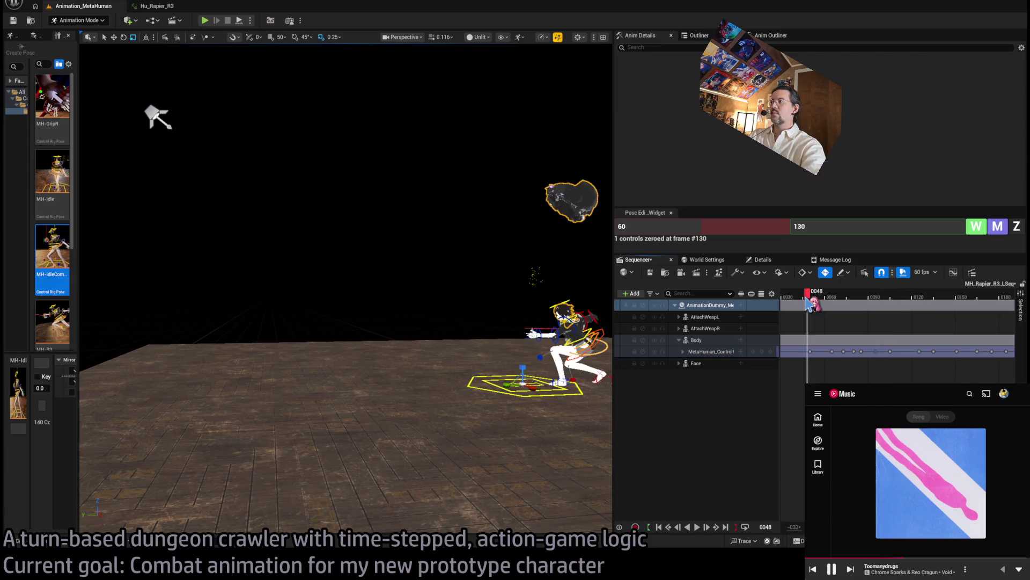
key("space")
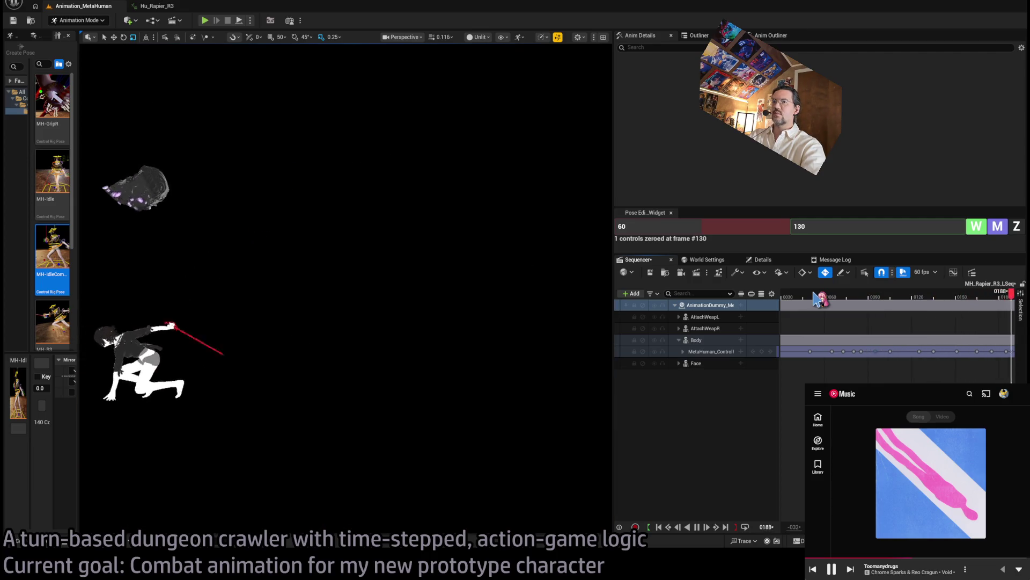
Inspect poses around frames 0074–0135 and drag the lunge pose key to frame 0117.
left_click_drag(816, 295, 840, 297)
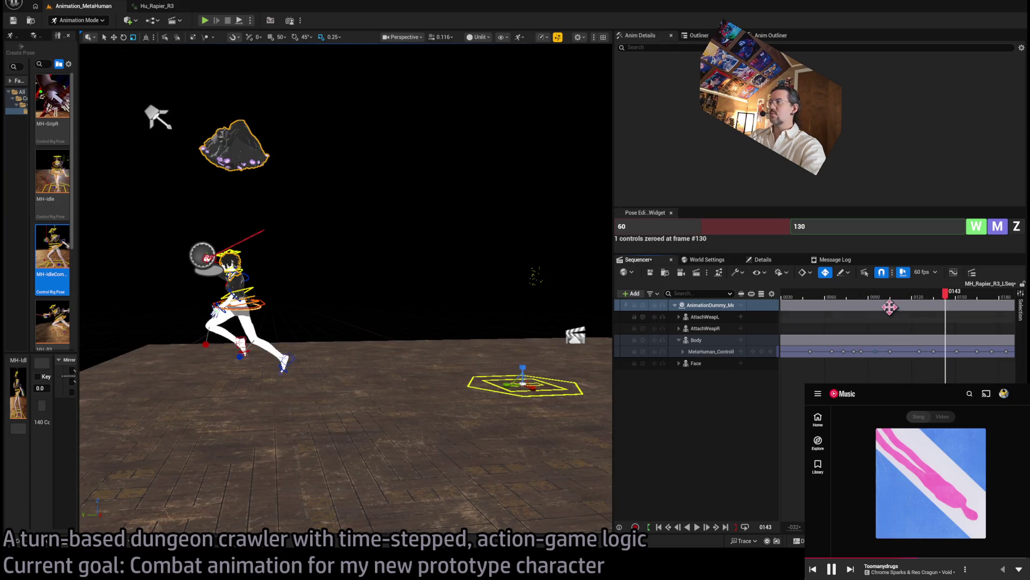
left_click(921, 297)
mouse_move(922, 304)
left_mouse_down()
mouse_move(938, 309)
mouse_move(876, 306)
mouse_move(864, 295)
mouse_move(903, 304)
left_mouse_up()
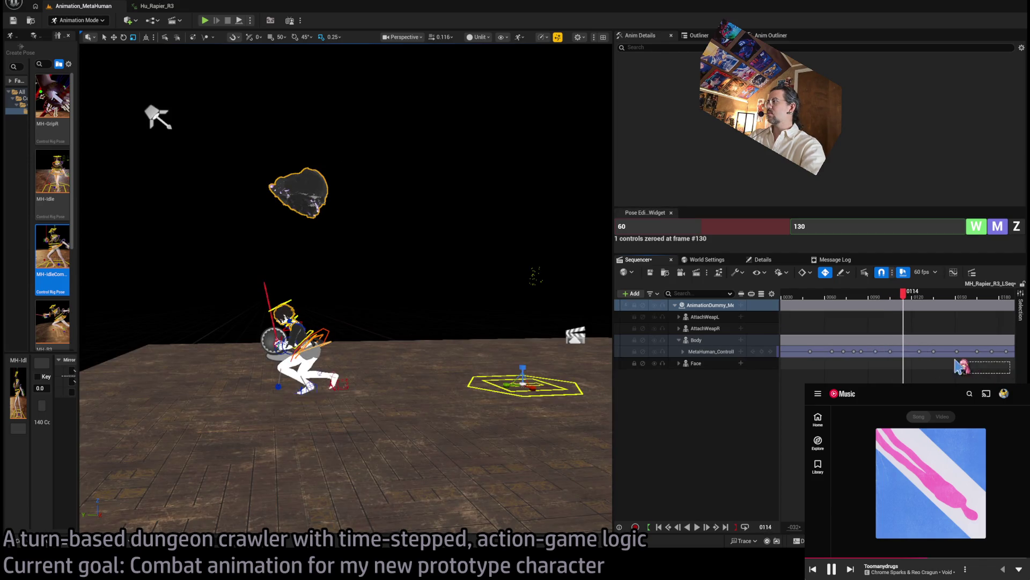
left_click_drag(920, 350, 907, 351)
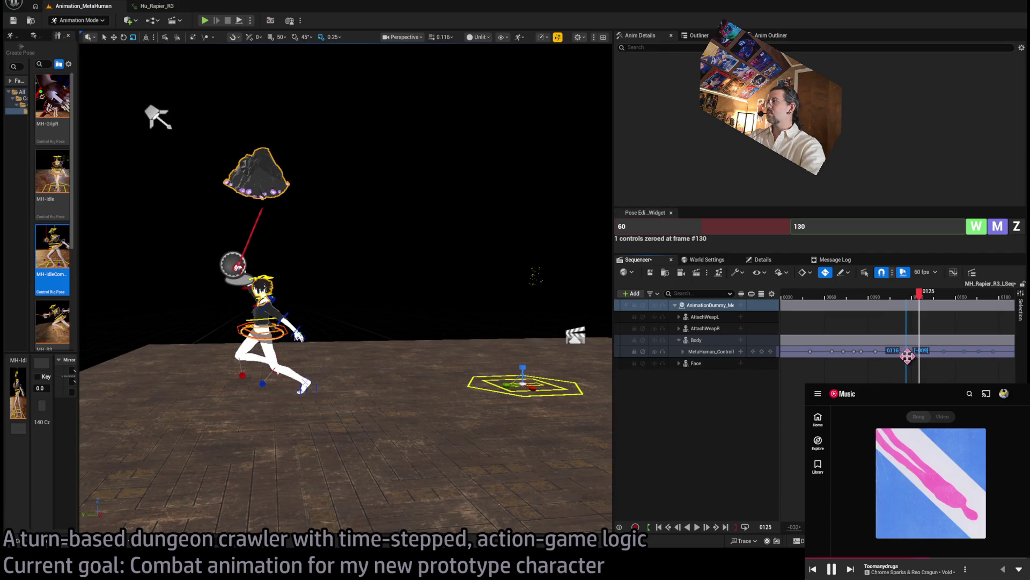
mouse_move(902, 306)
left_mouse_down()
mouse_move(886, 304)
mouse_move(947, 309)
mouse_move(924, 304)
mouse_move(989, 284)
mouse_move(891, 293)
mouse_move(973, 274)
left_mouse_up()
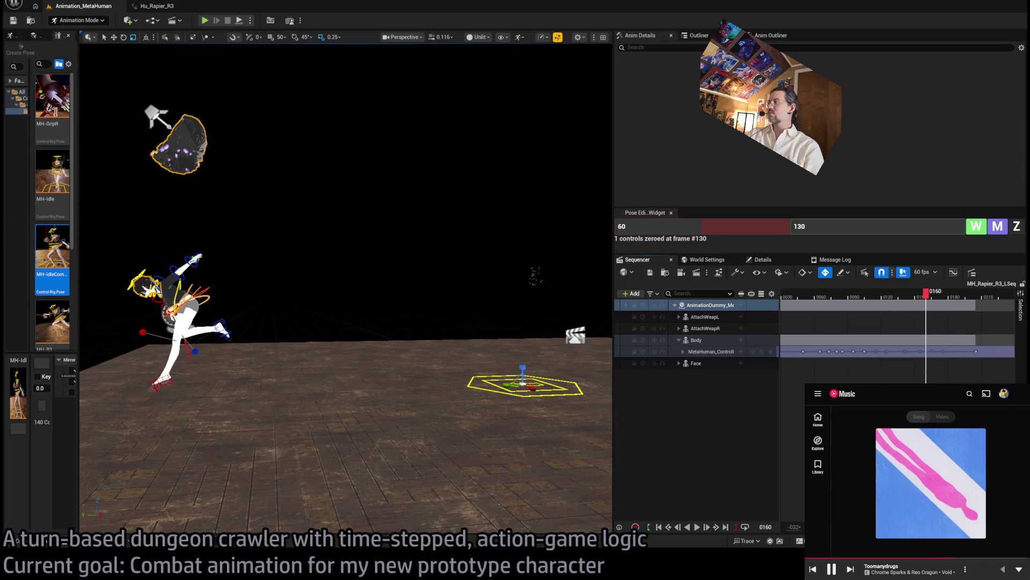
Replay the lunge and shift a control key two frames earlier to frame 0093.
mouse_move(936, 306)
left_mouse_down()
mouse_move(832, 310)
mouse_move(913, 302)
mouse_move(891, 304)
mouse_move(911, 302)
mouse_move(901, 304)
left_mouse_up()
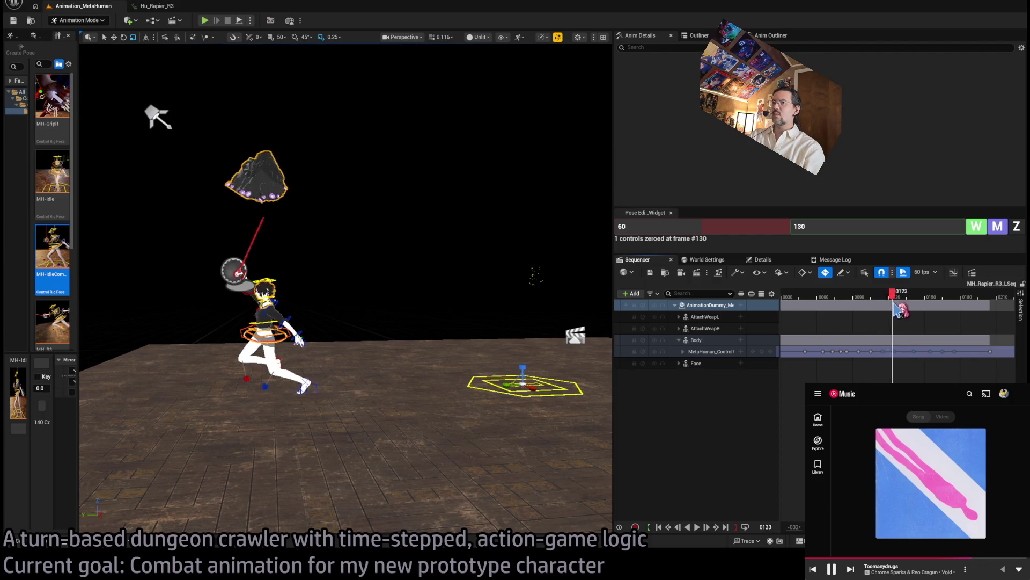
left_click_drag(885, 312, 816, 303)
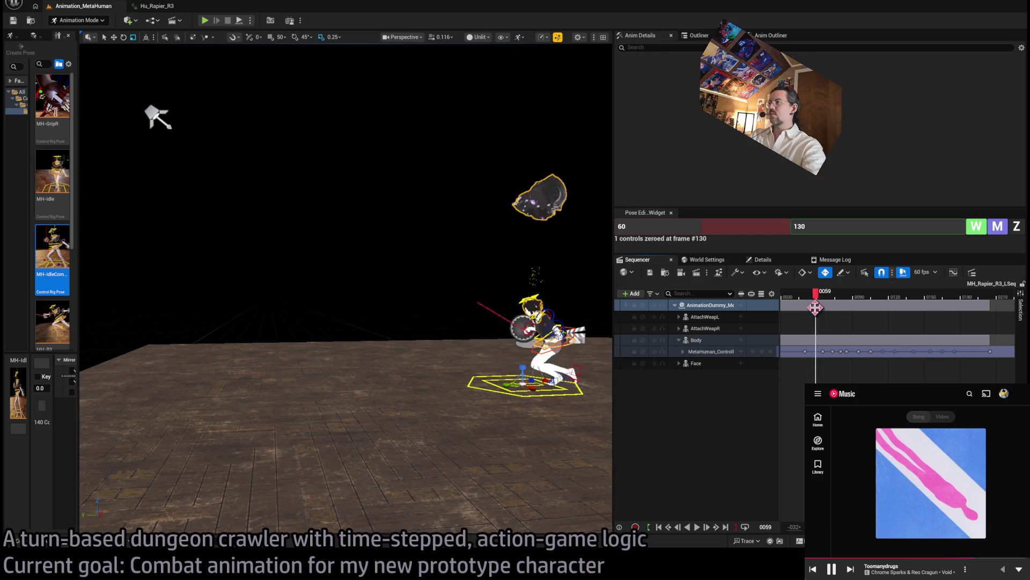
key("space")
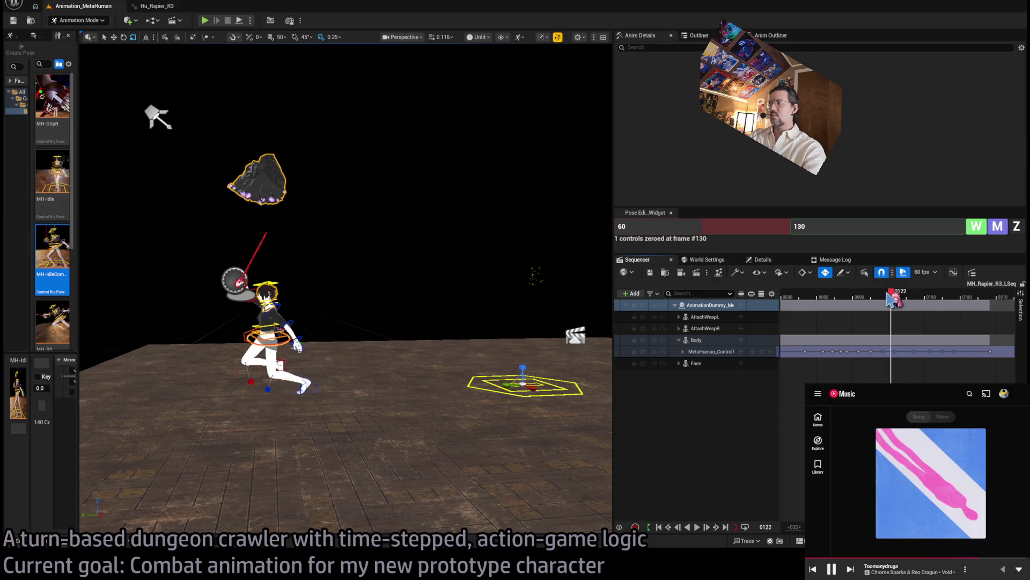
key("space")
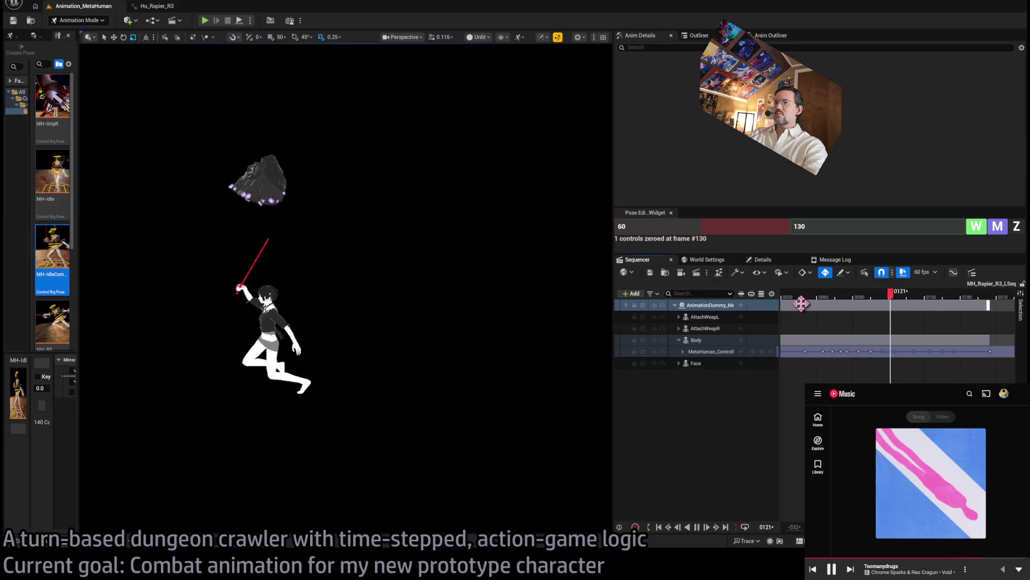
mouse_move(800, 296)
left_mouse_down()
mouse_move(948, 297)
mouse_move(854, 296)
mouse_move(899, 304)
mouse_move(851, 312)
left_mouse_up()
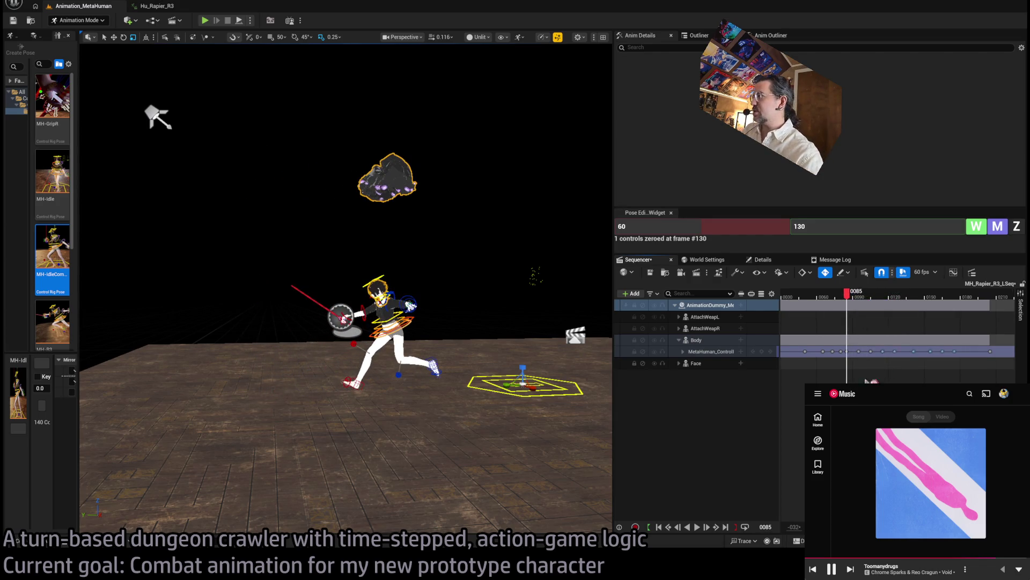
left_click_drag(858, 350, 856, 353)
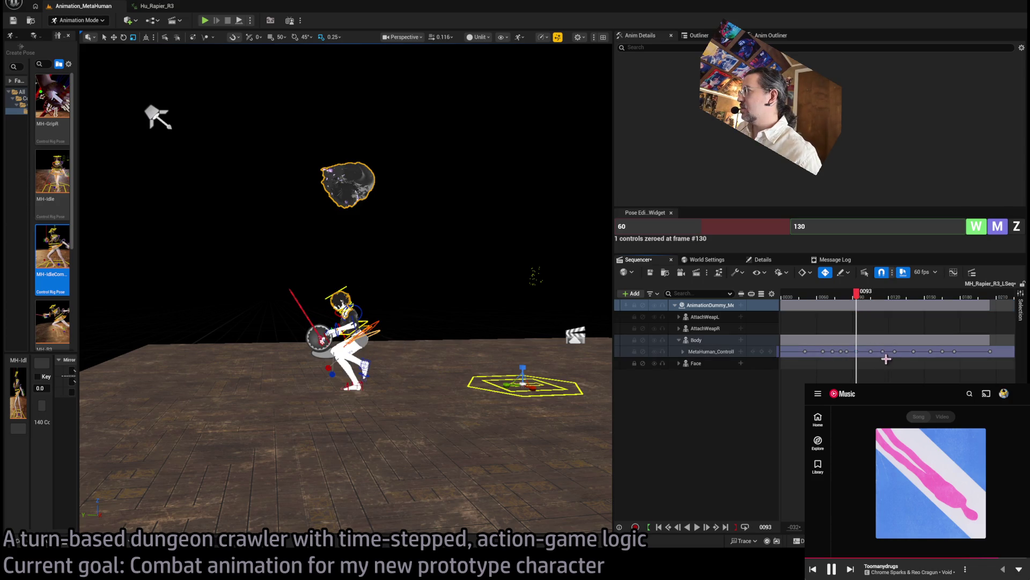
left_click_drag(858, 351, 856, 352)
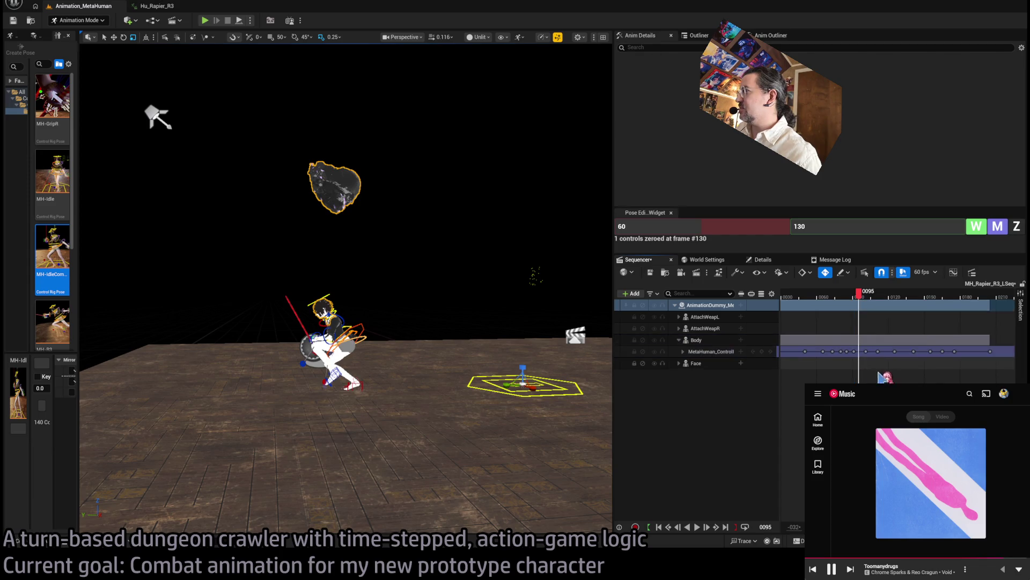
Replay from frame 0067 and move the key at 0122 earlier to 0115.
left_click_drag(864, 356, 874, 353)
left_click(876, 352)
left_click_drag(875, 304, 830, 305)
key("space")
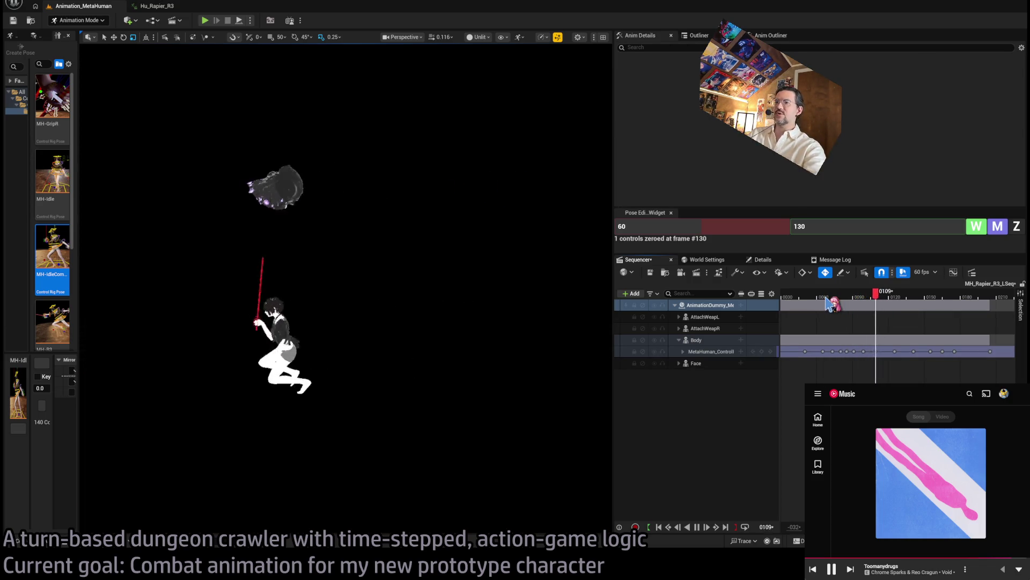
left_click_drag(859, 303, 893, 301)
left_click_drag(894, 351, 884, 356)
Pull the later control keys earlier to about 0130, shortening the section, and replay from 0060.
left_click_drag(879, 307, 830, 304)
key("space")
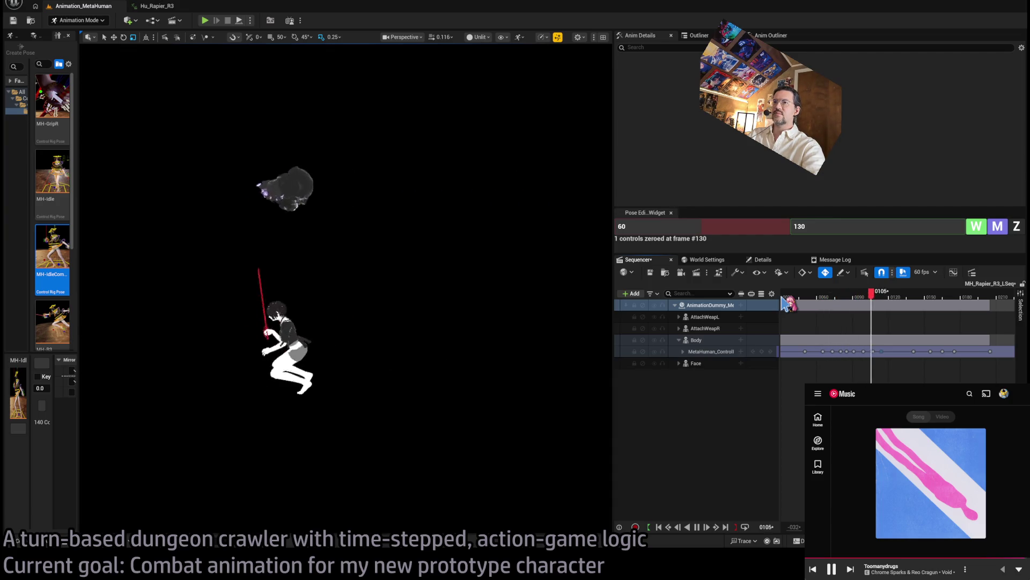
key("space")
mouse_move(830, 301)
left_mouse_down()
mouse_move(900, 305)
mouse_move(892, 306)
left_mouse_up()
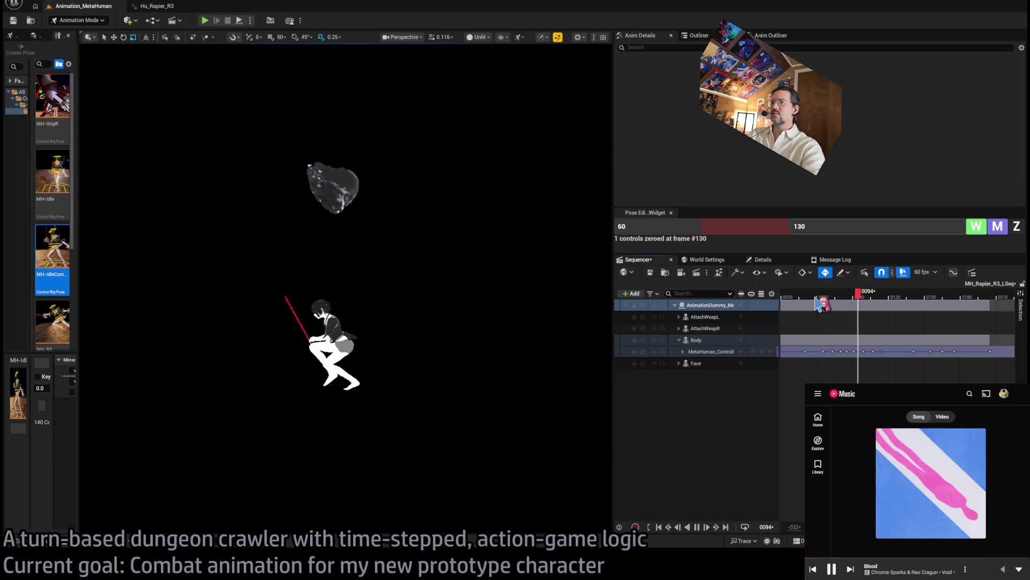
key("space")
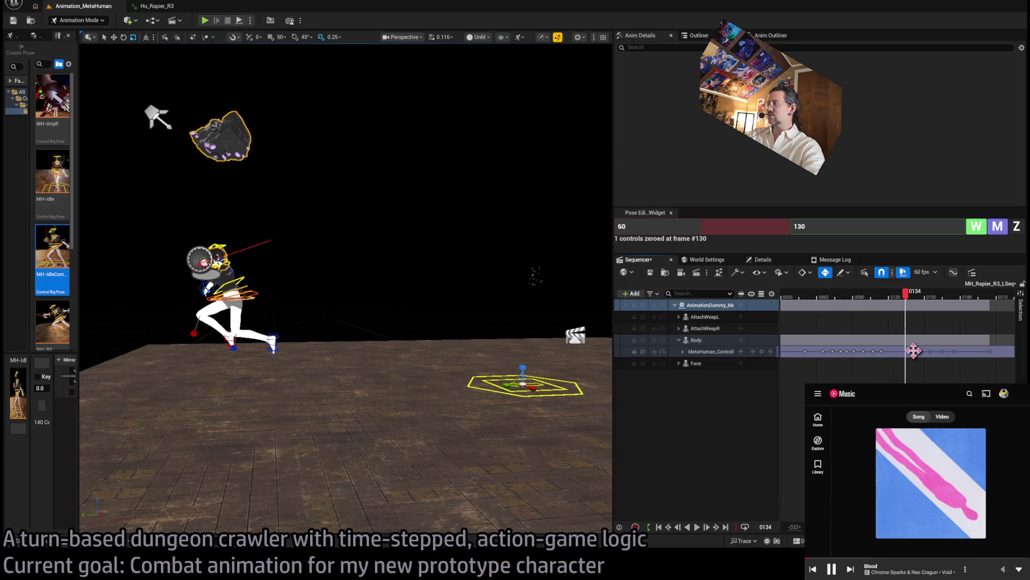
left_click_drag(913, 351, 901, 351)
left_click(821, 297)
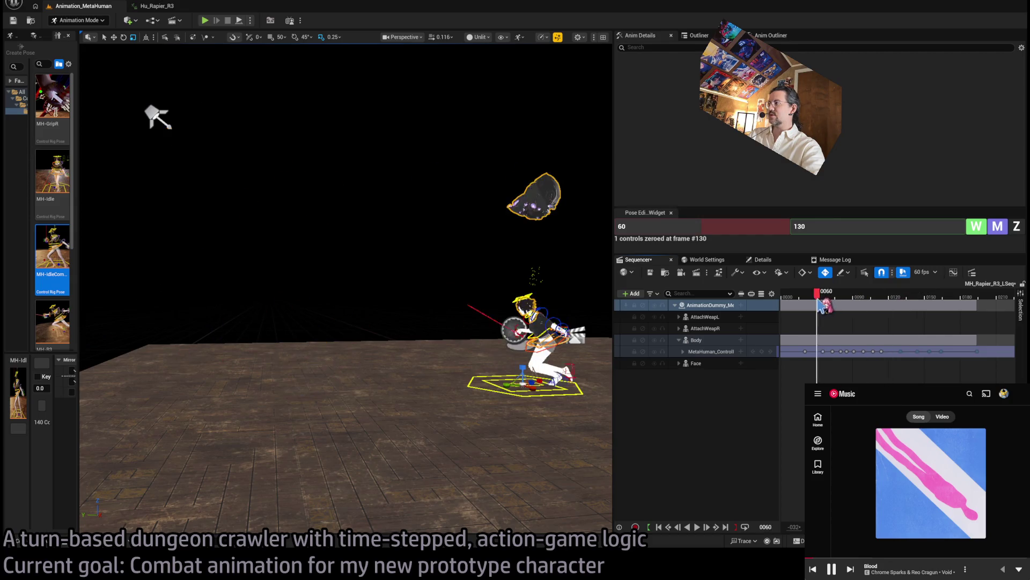
key("space")
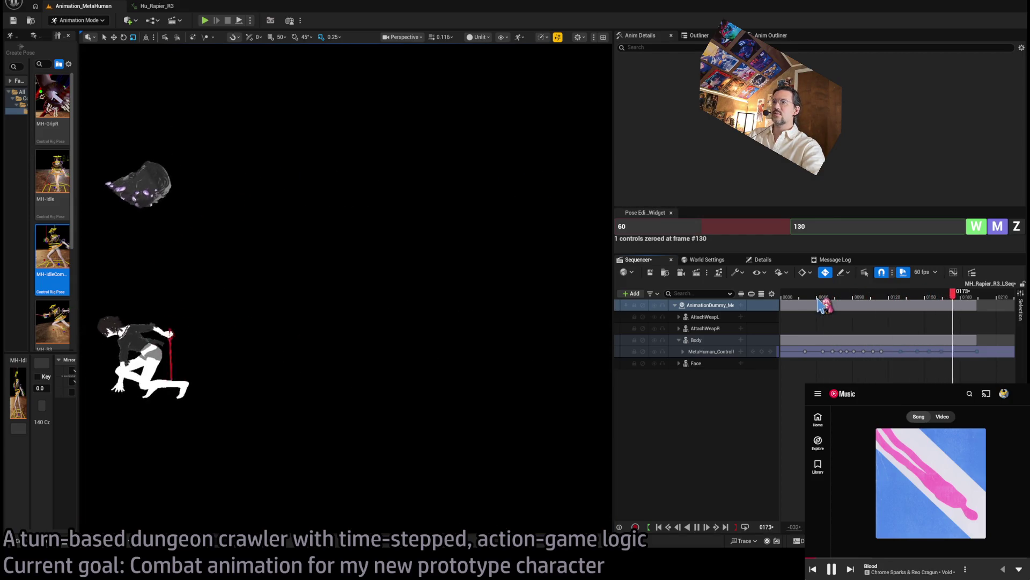
left_click_drag(880, 298, 845, 298)
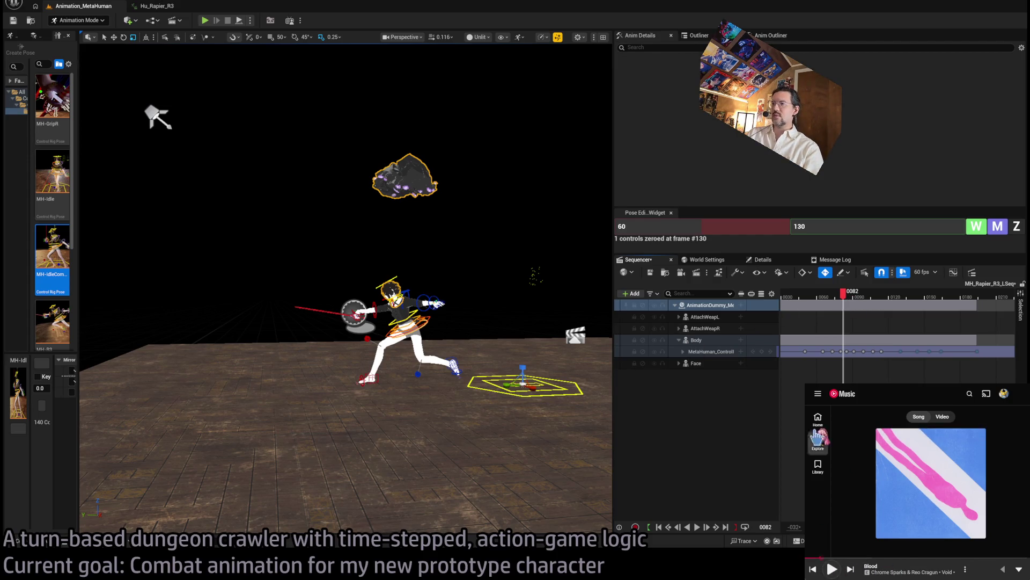
Switch from the now-playing view to the Void album page.
left_click(986, 572)
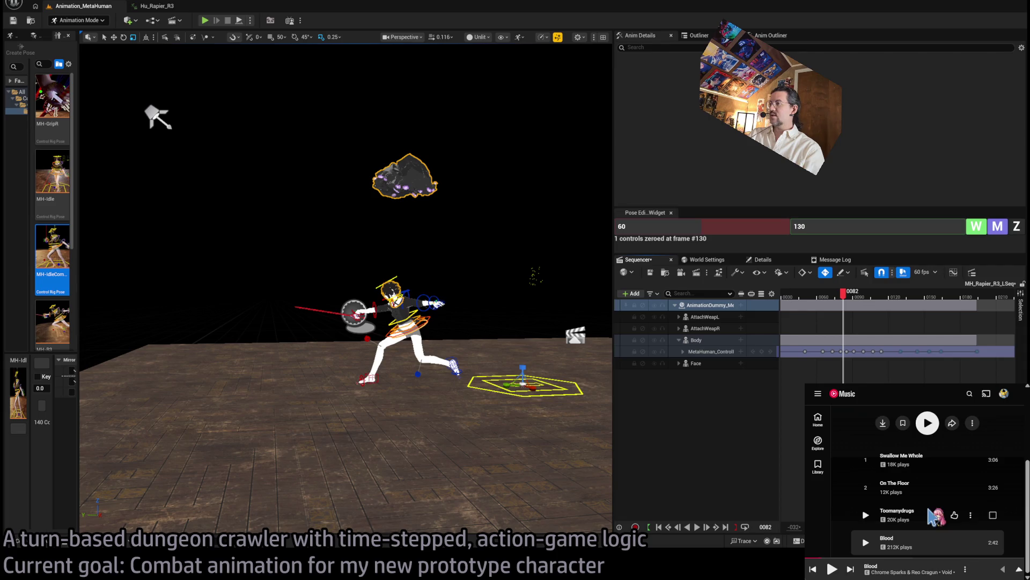
left_click(1019, 568)
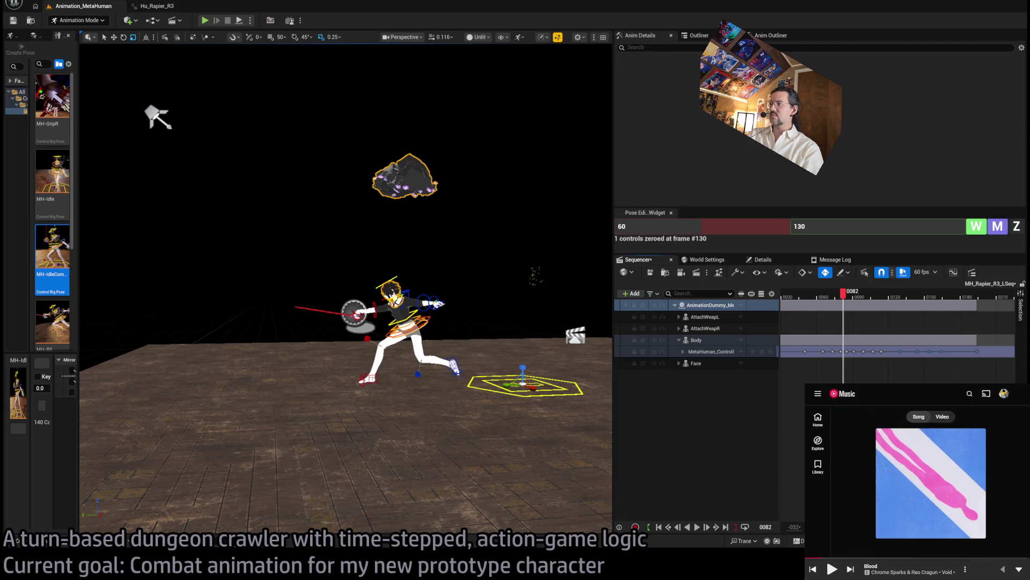
left_click(1019, 568)
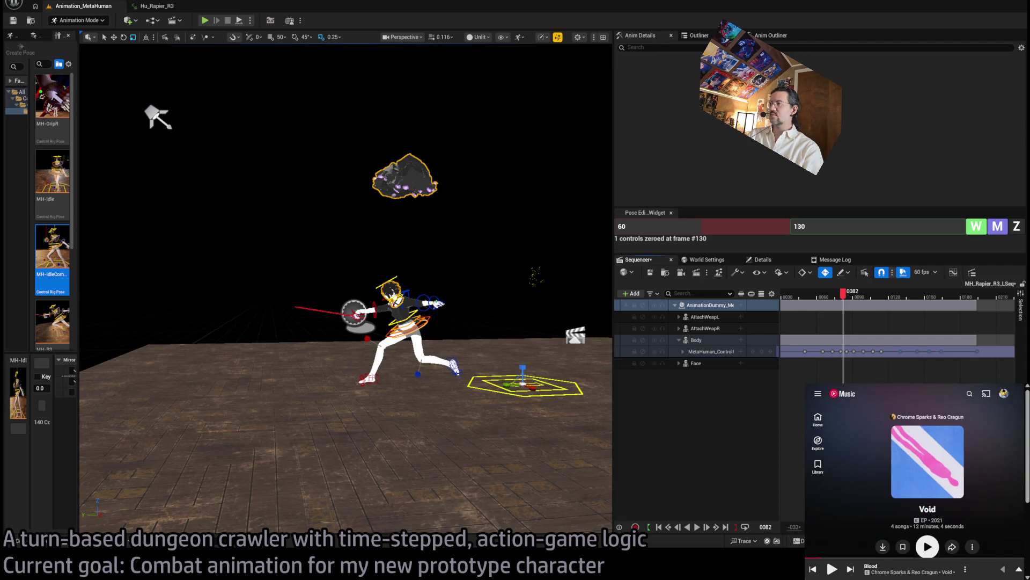
scroll(927, 472, "down", 3)
Open the Chrome Sparks artist page and scroll down through its releases.
left_click(927, 399)
scroll(945, 487, "down", 3)
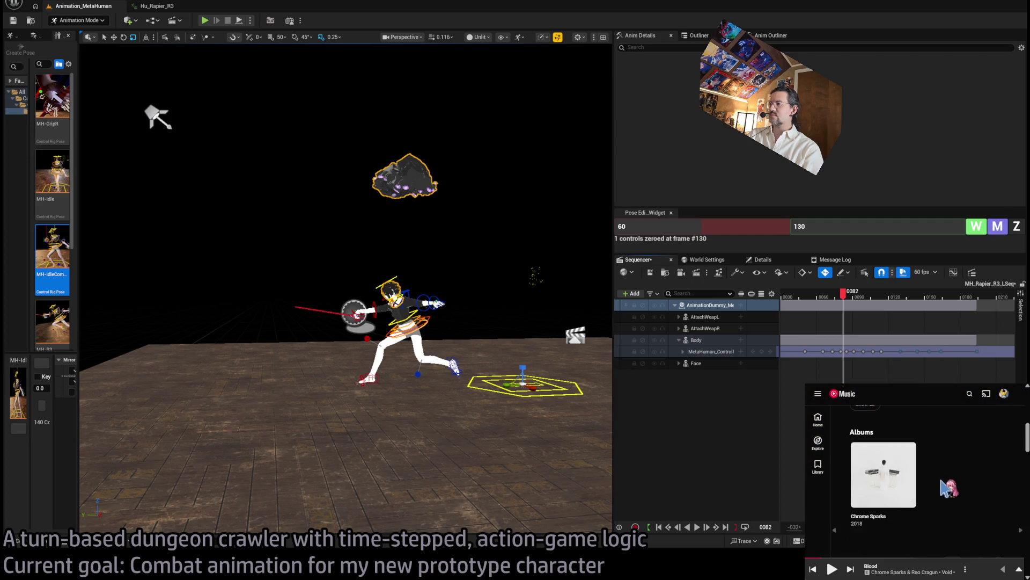
scroll(969, 513, "down", 3)
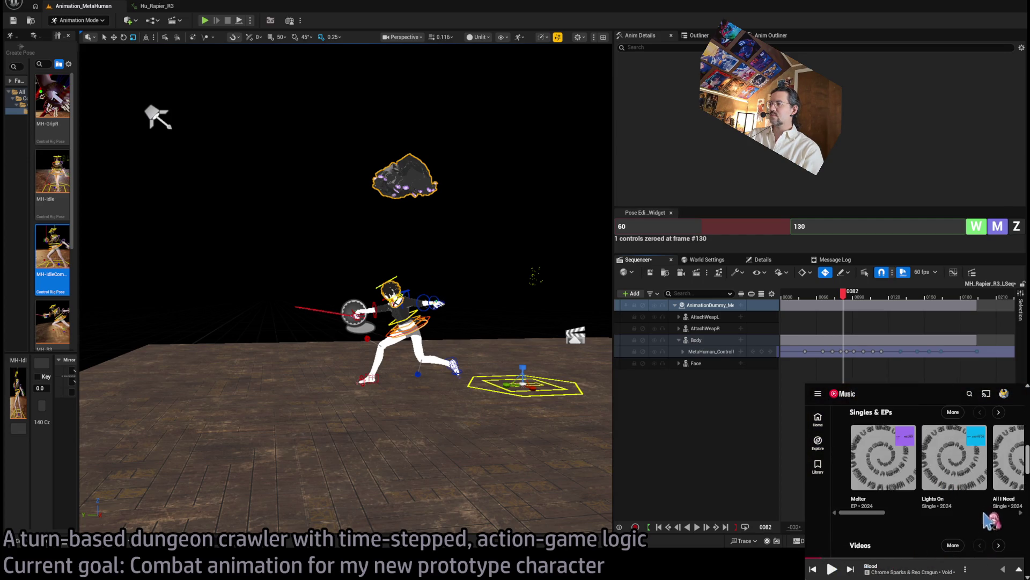
Expand Singles & EPs and browse the releases to reach Lights On.
left_click(999, 412)
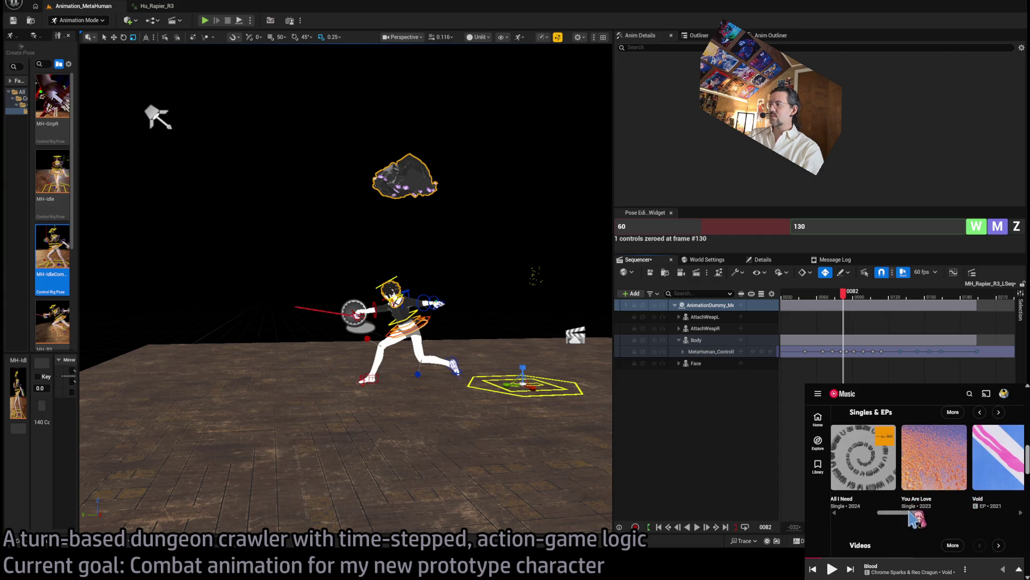
mouse_move(909, 511)
left_mouse_down()
mouse_move(1015, 515)
mouse_move(901, 540)
mouse_move(859, 533)
left_mouse_up()
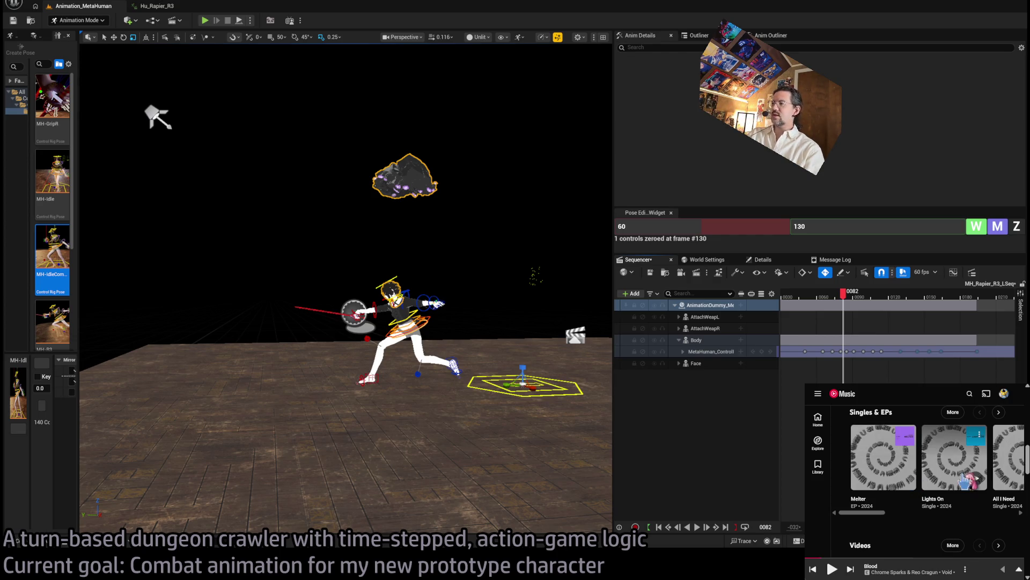
scroll(982, 491, "up", 5)
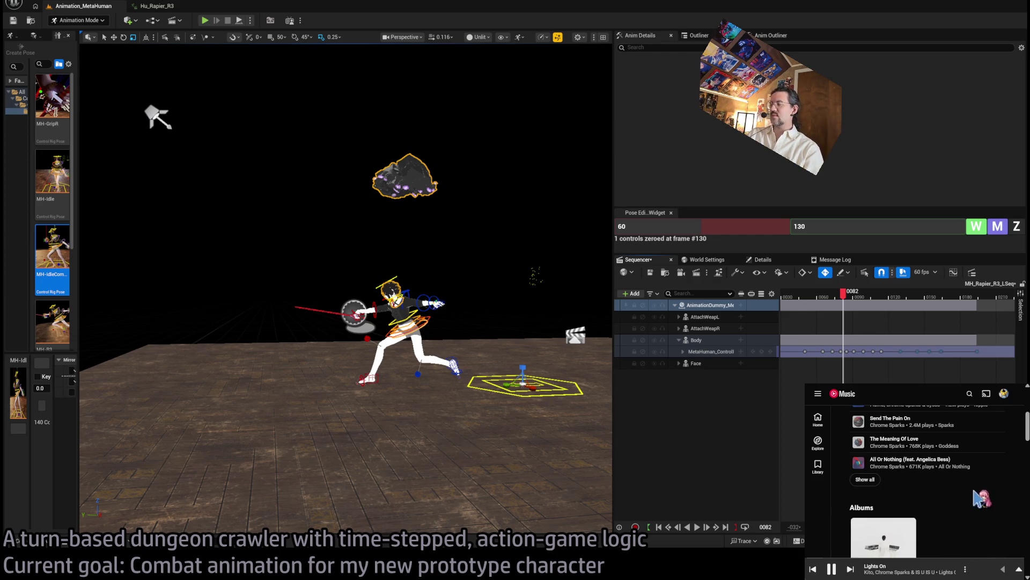
scroll(960, 472, "down", 2)
scroll(966, 494, "up", 2)
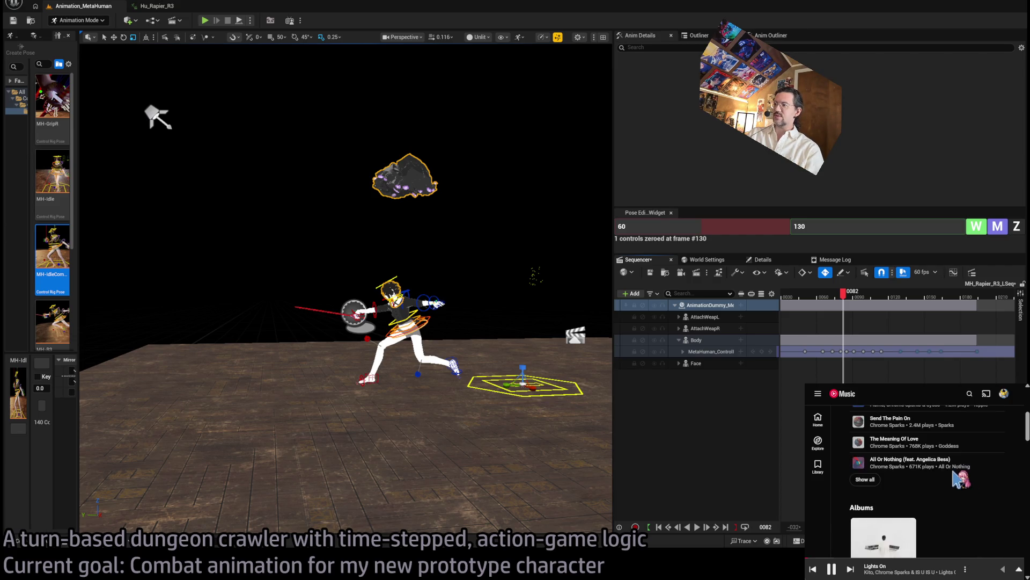
scroll(955, 476, "down", 2)
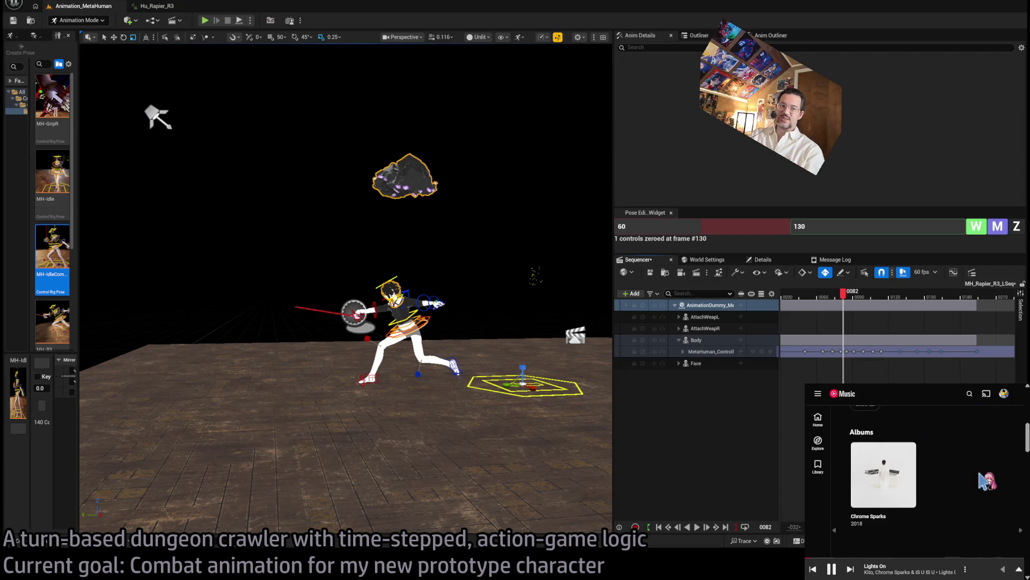
scroll(980, 479, "down", 3)
scroll(974, 462, "up", 2)
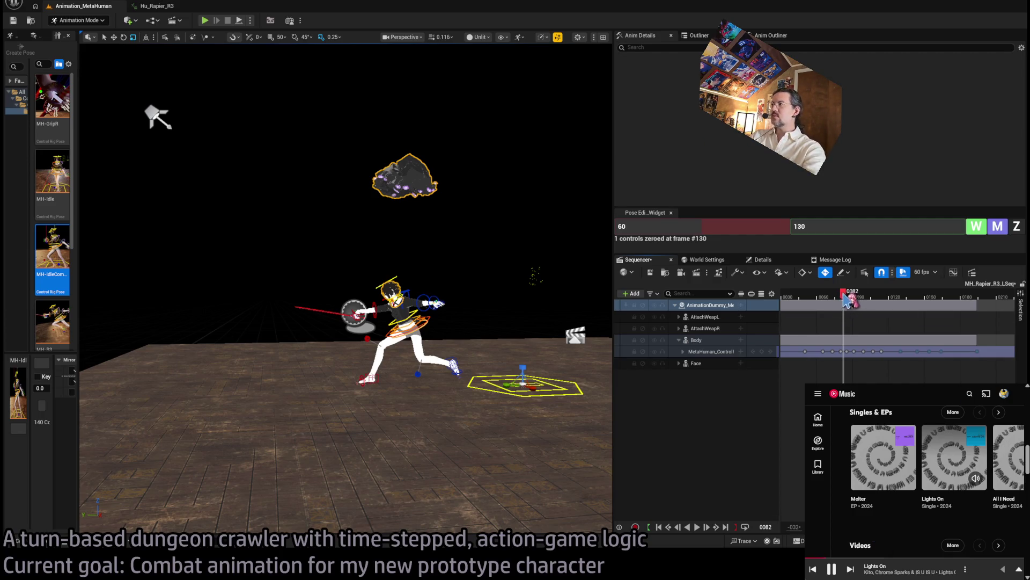
Review frames 87–130 from a low angle and shift the animation section one frame earlier.
mouse_move(847, 302)
left_mouse_down()
mouse_move(785, 303)
mouse_move(890, 303)
mouse_move(958, 317)
mouse_move(869, 316)
mouse_move(875, 300)
mouse_move(919, 300)
mouse_move(881, 299)
left_mouse_up()
key("space")
key("f")
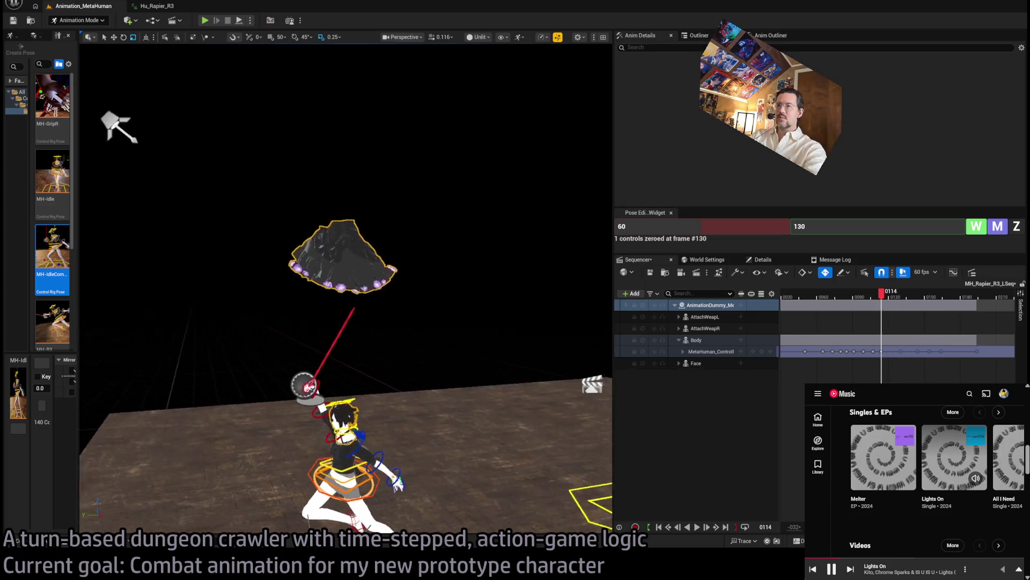
left_click_drag(368, 402, 368, 402)
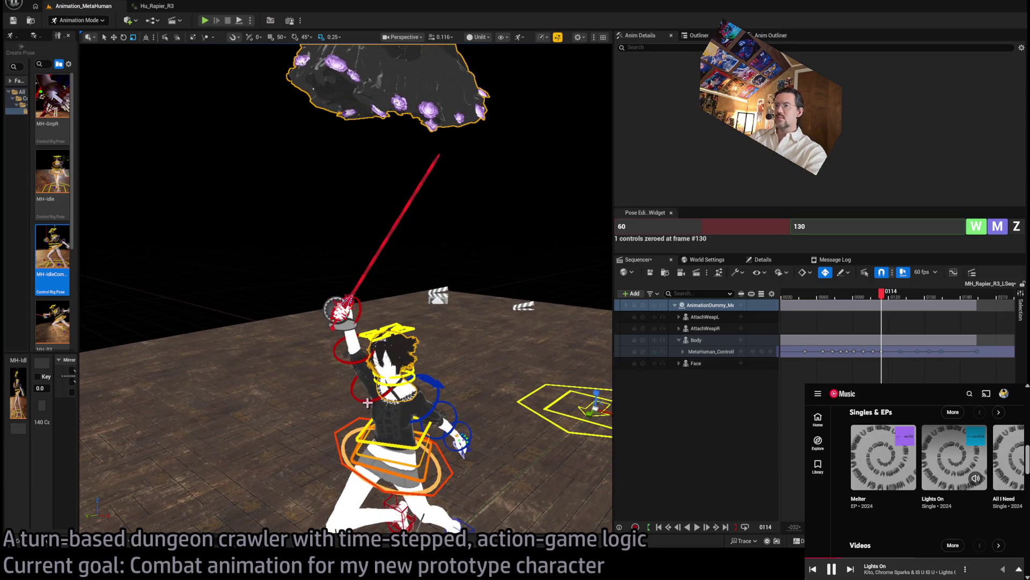
mouse_move(894, 301)
left_mouse_down()
mouse_move(908, 304)
mouse_move(869, 306)
mouse_move(887, 307)
left_mouse_up()
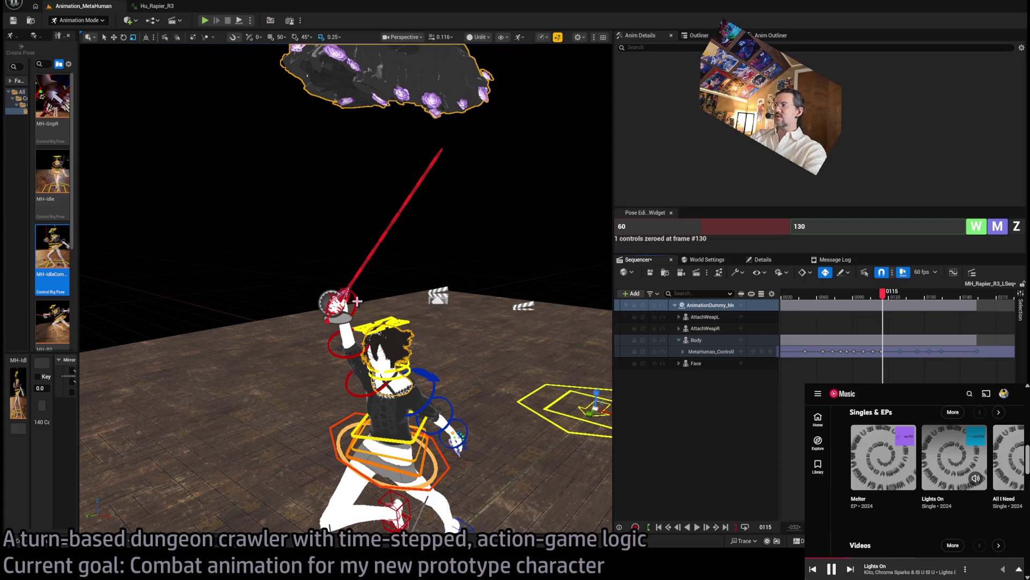
left_click_drag(890, 304, 889, 299)
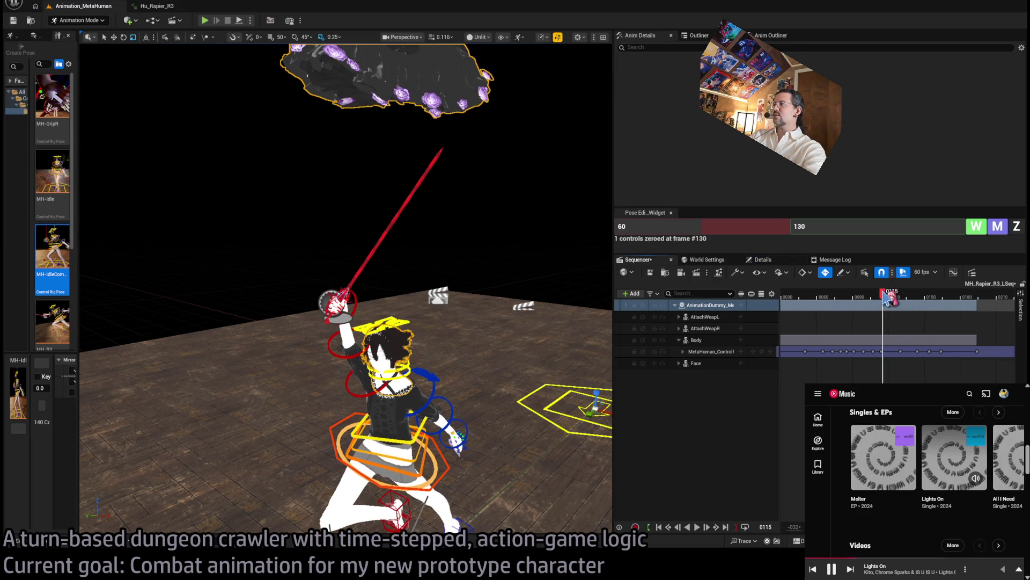
Set the Pose widget's frame range to 115–120.
left_click(710, 231)
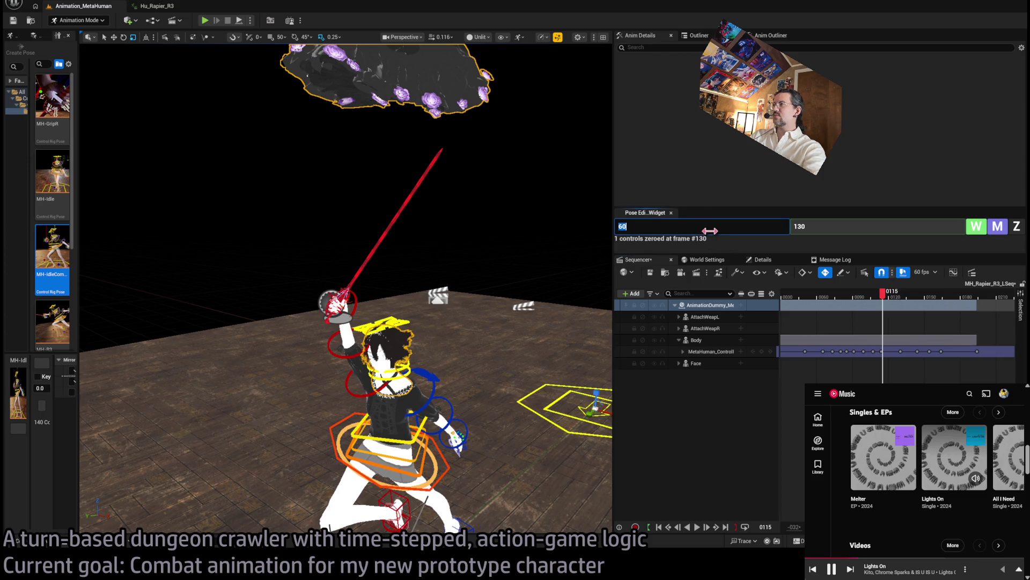
type("115")
left_click_drag(888, 303, 895, 305)
left_click(844, 229)
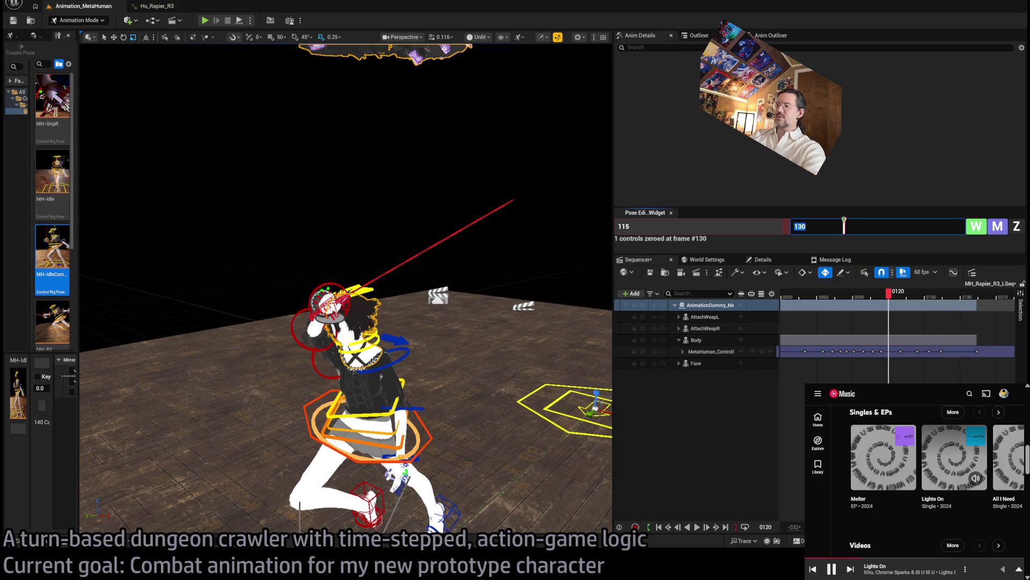
type("120")
key("Return")
scroll(494, 304, "up", 3)
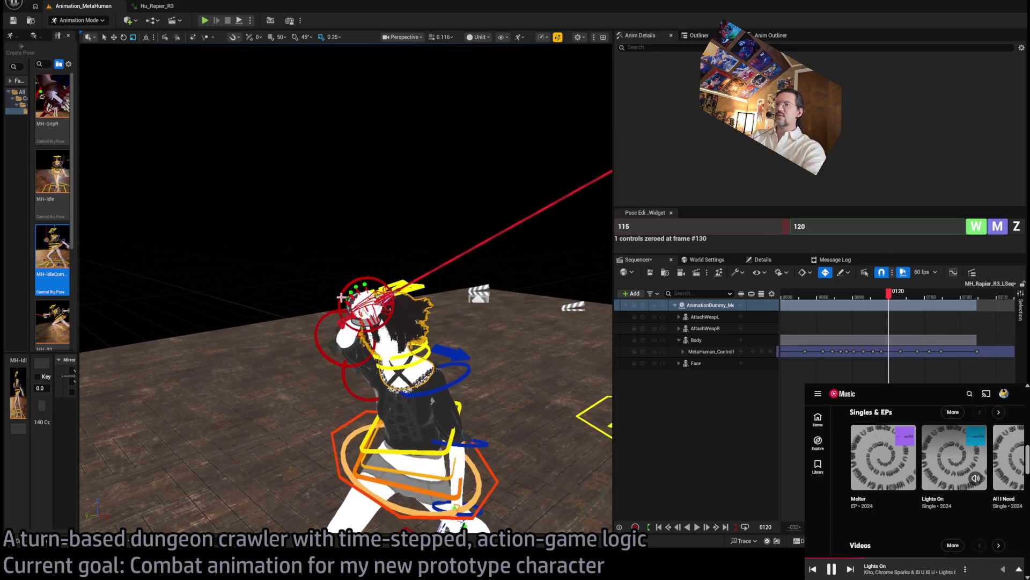
Select the hand, lower-arm and upper-arm controls, key them across the range, and rotate the sword arm.
left_click(342, 297)
left_click(329, 347, "ctrl")
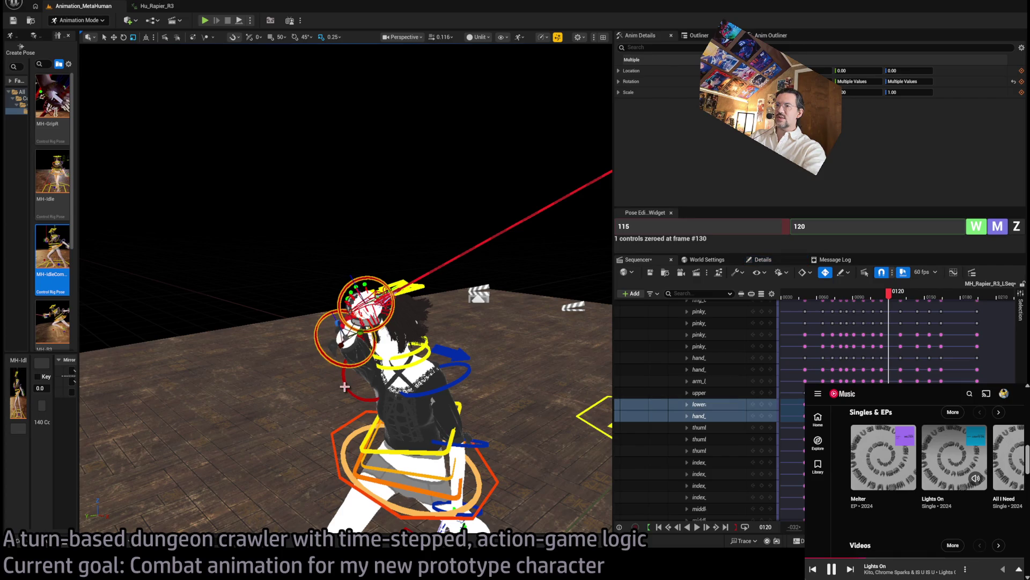
left_click(350, 384, "ctrl")
left_click(984, 230)
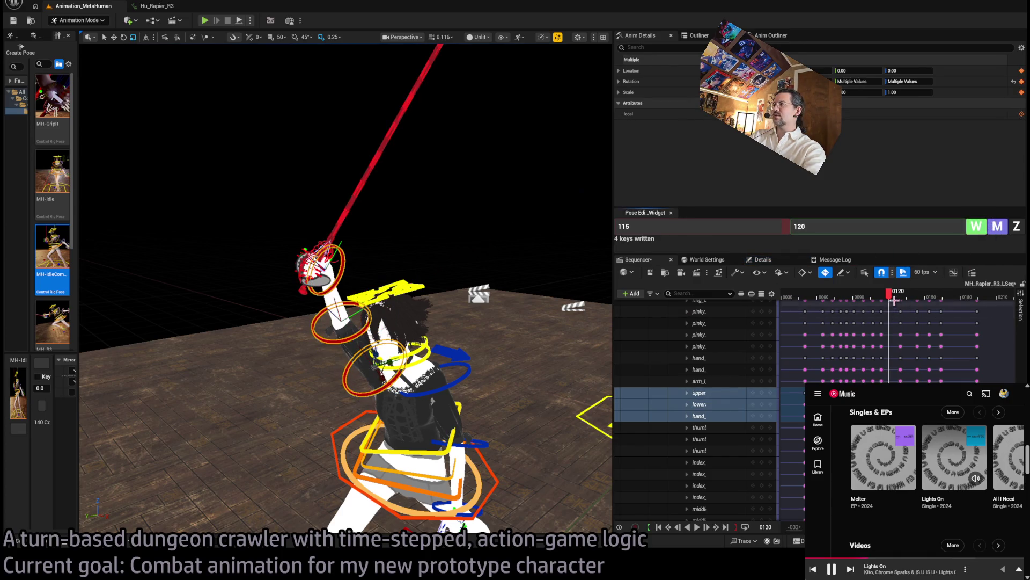
mouse_move(890, 294)
left_mouse_down()
mouse_move(912, 303)
mouse_move(872, 305)
mouse_move(887, 299)
left_mouse_up()
left_click_drag(376, 268, 459, 322)
key("space")
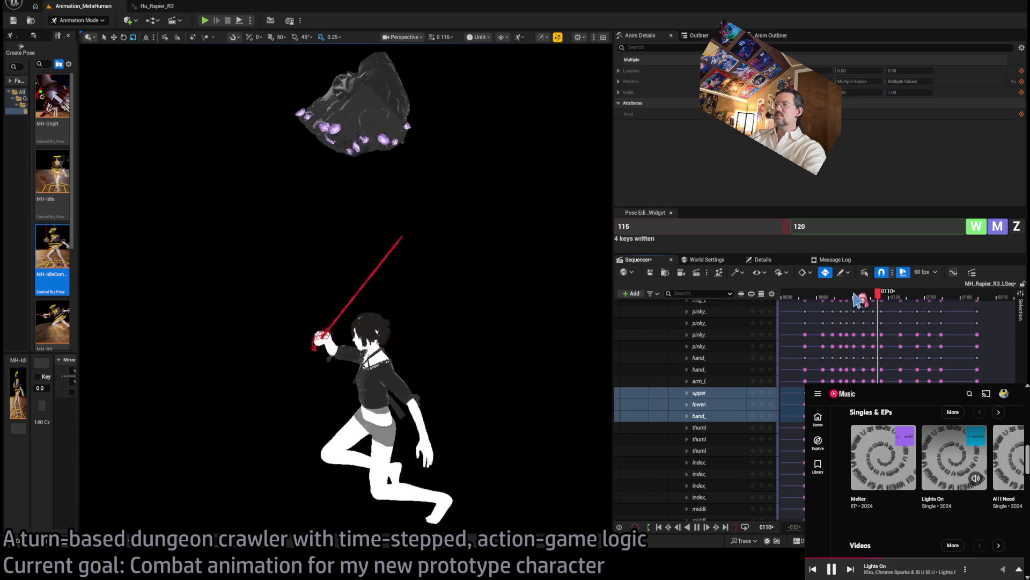
mouse_move(873, 296)
left_mouse_down()
mouse_move(928, 296)
mouse_move(903, 302)
left_mouse_up()
key("space")
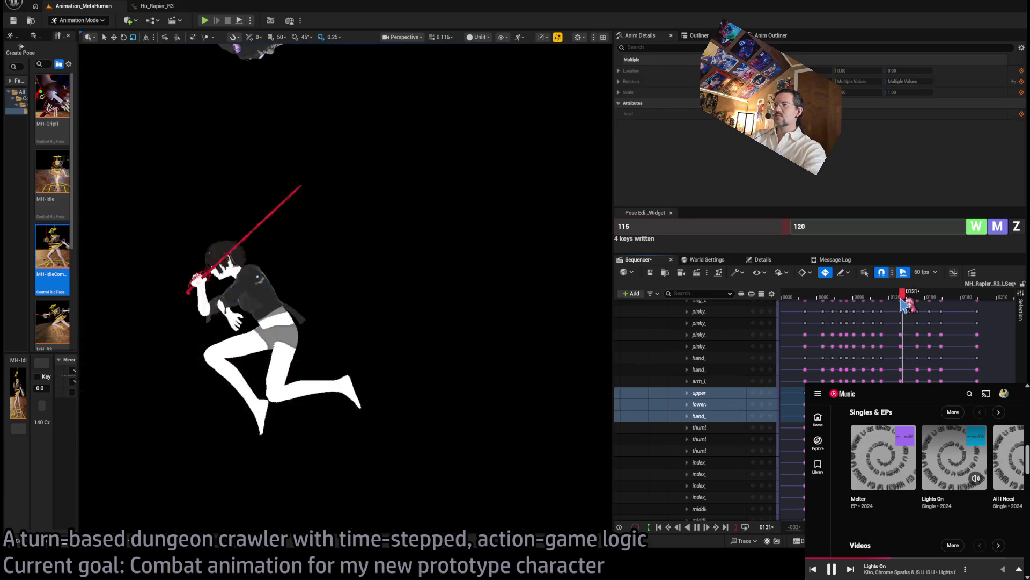
left_click_drag(903, 296, 903, 296)
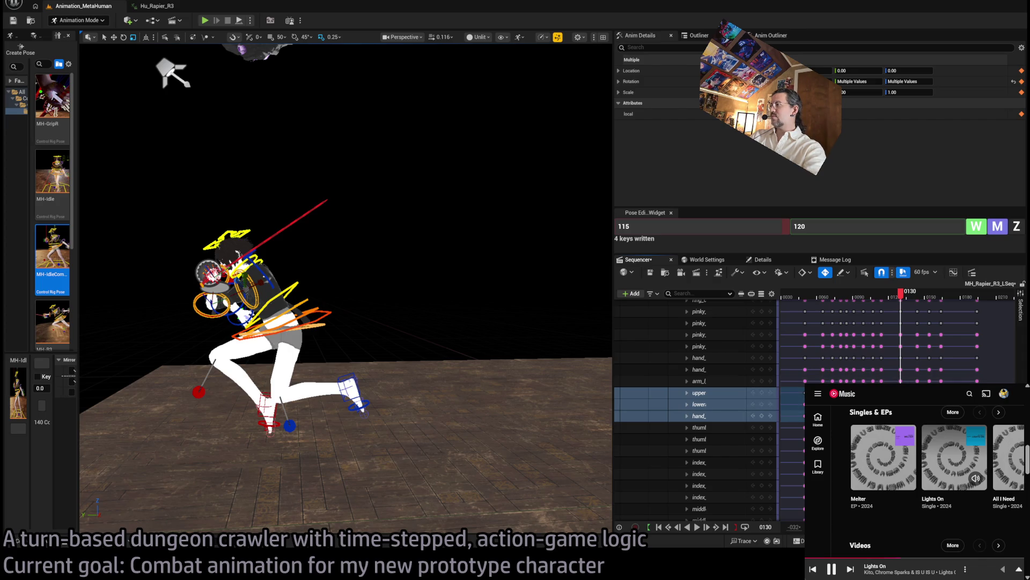
key("comma")
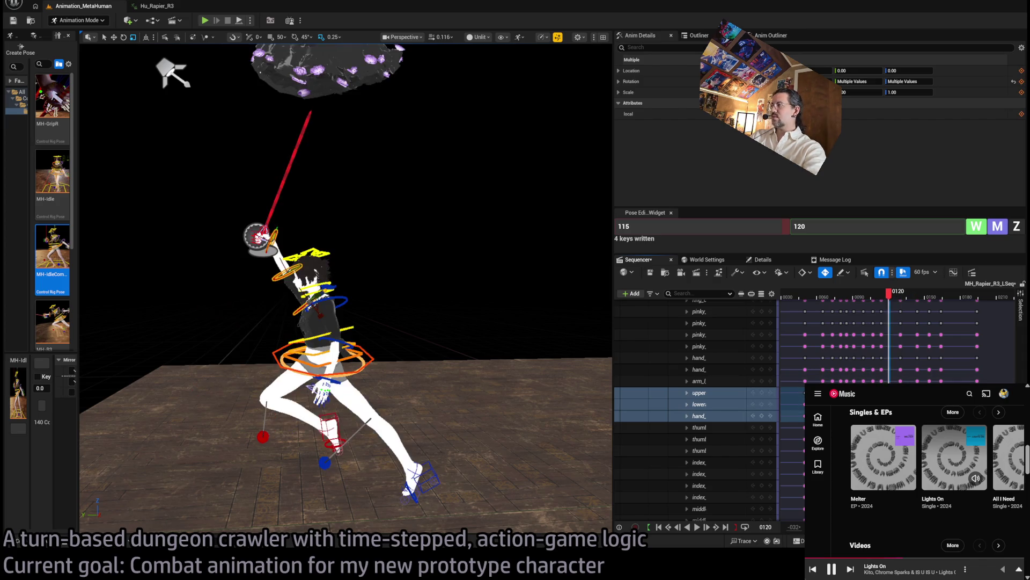
mouse_move(889, 293)
left_mouse_down()
mouse_move(936, 296)
mouse_move(869, 299)
mouse_move(935, 305)
left_mouse_up()
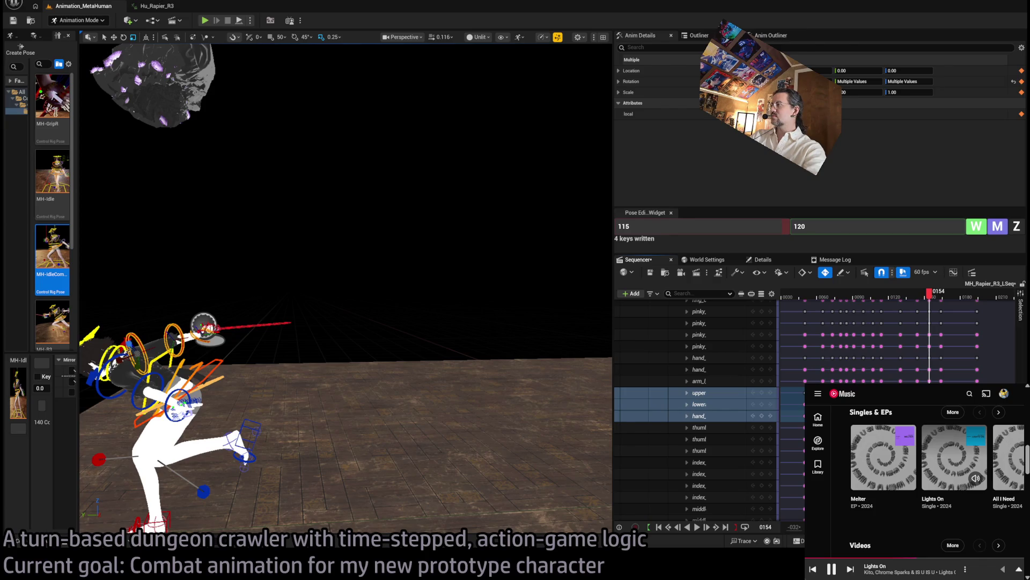
mouse_move(929, 301)
left_mouse_down()
mouse_move(843, 304)
mouse_move(943, 301)
mouse_move(886, 301)
mouse_move(915, 300)
left_mouse_up()
scroll(904, 304, "up", 1)
key("space")
key("space")
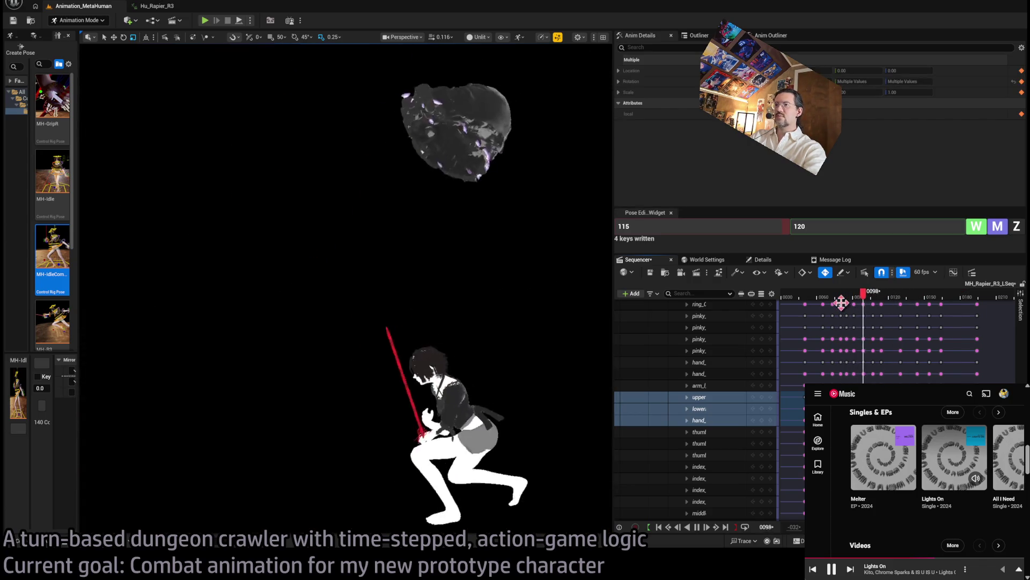
key("space")
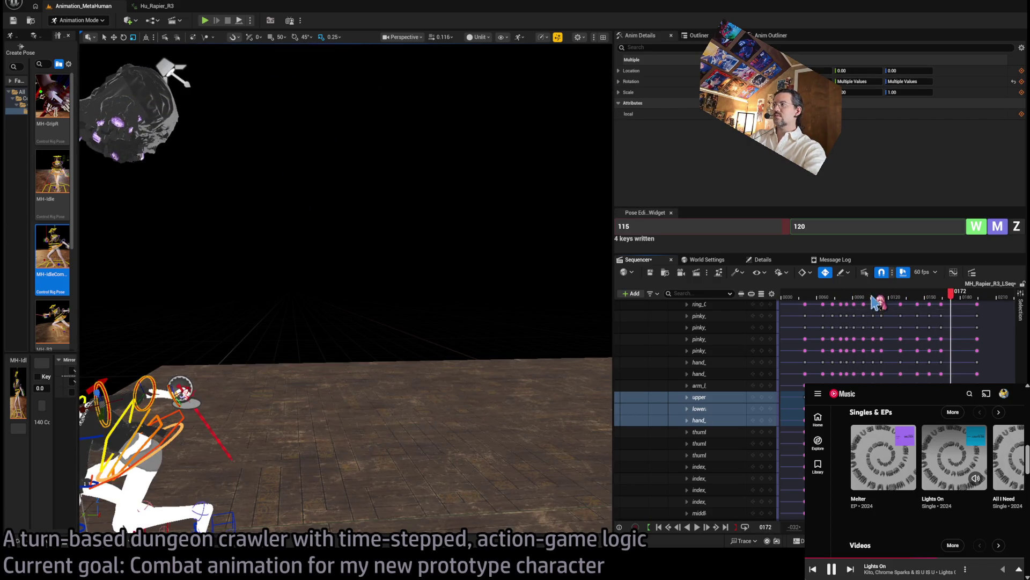
mouse_move(874, 298)
left_mouse_down()
mouse_move(857, 297)
mouse_move(936, 294)
left_mouse_up()
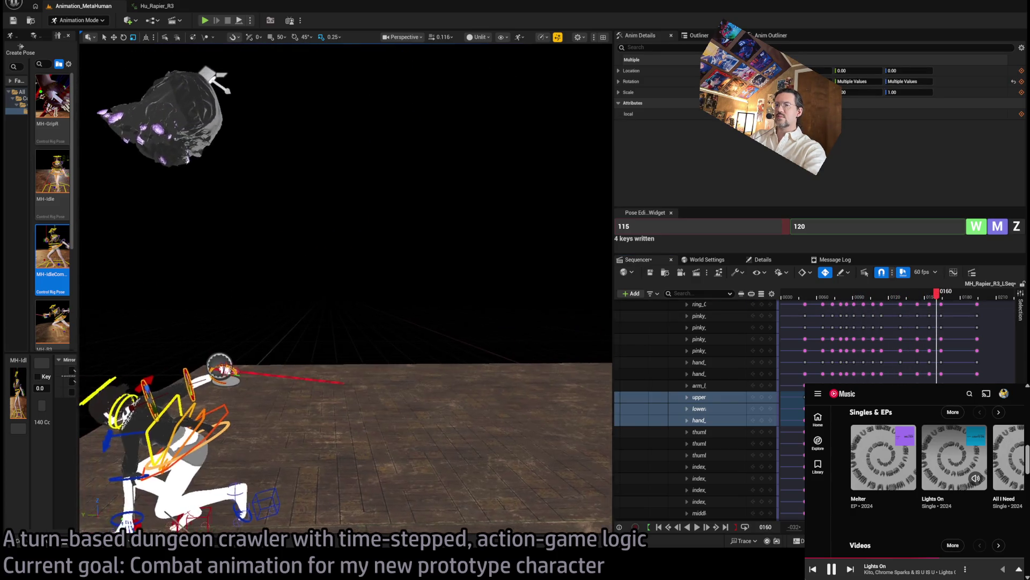
key("f")
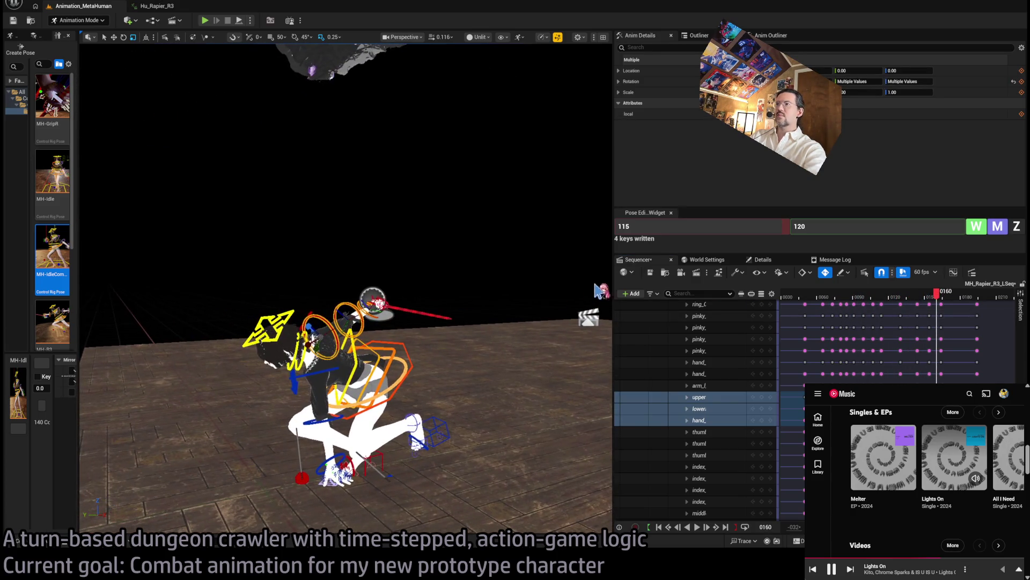
key("space")
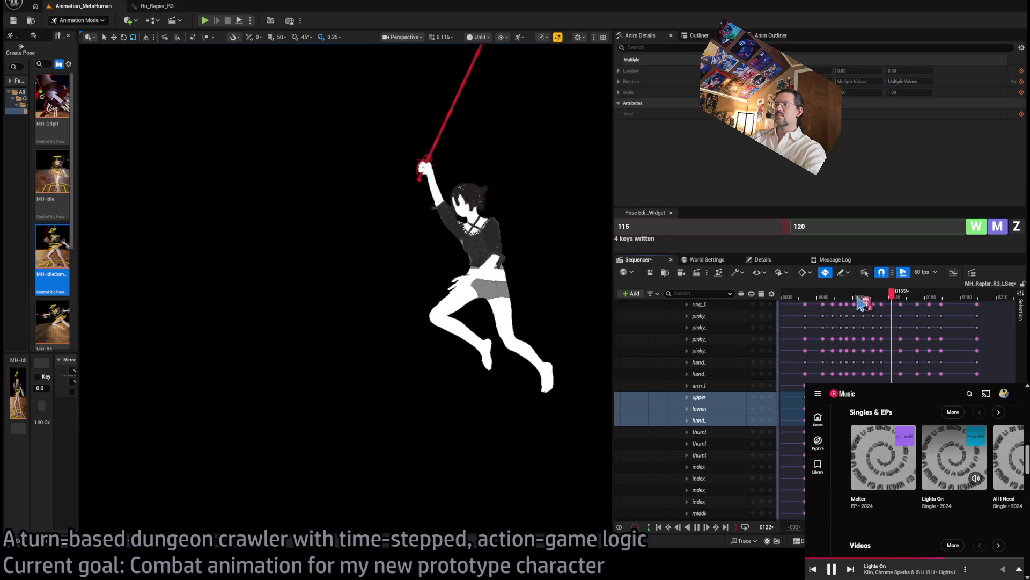
mouse_move(859, 298)
left_mouse_down()
mouse_move(933, 295)
mouse_move(899, 295)
mouse_move(925, 293)
mouse_move(929, 279)
mouse_move(915, 283)
mouse_move(948, 294)
mouse_move(858, 299)
mouse_move(926, 303)
left_mouse_up()
key("space")
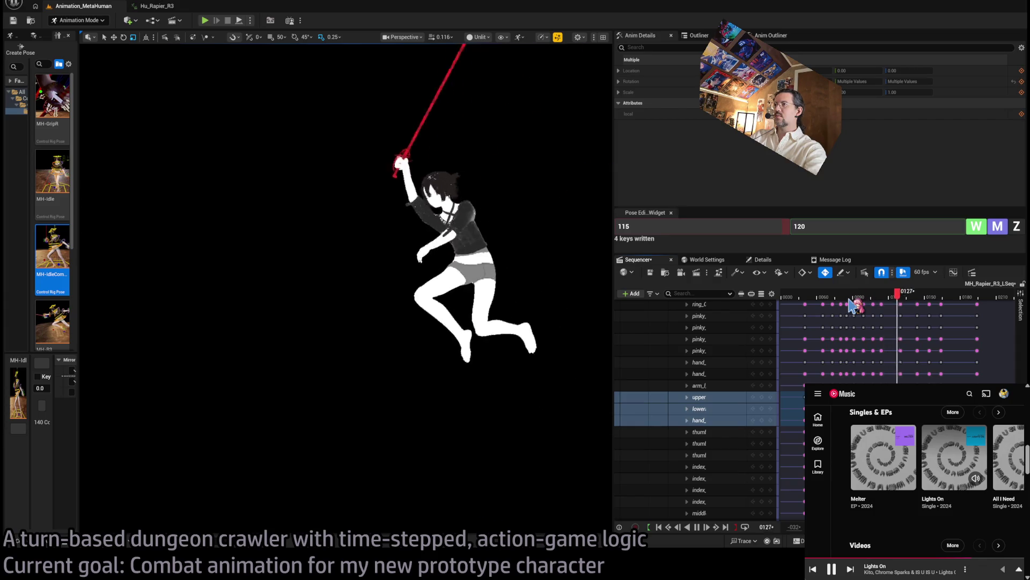
key("space")
key("space")
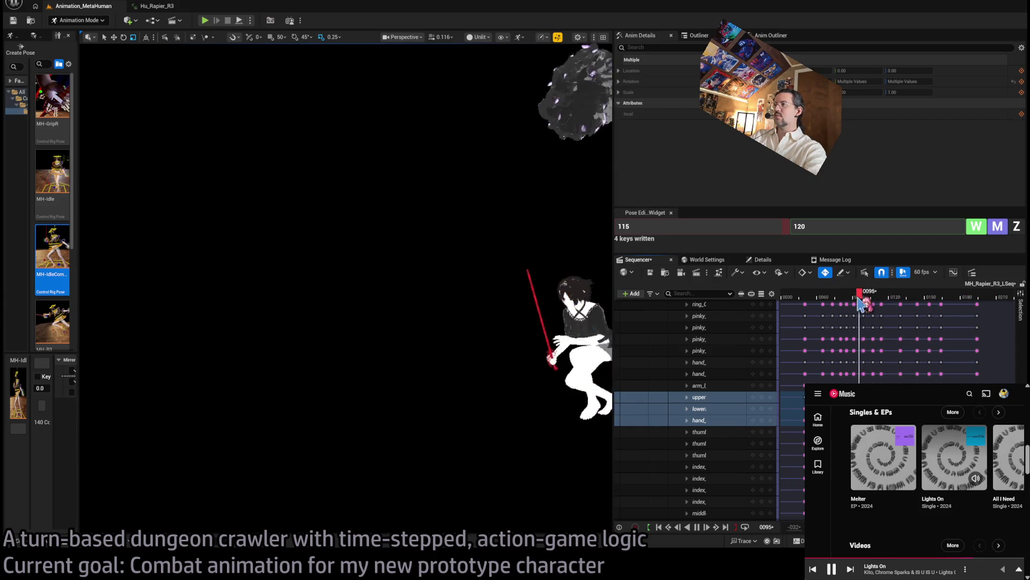
key("space")
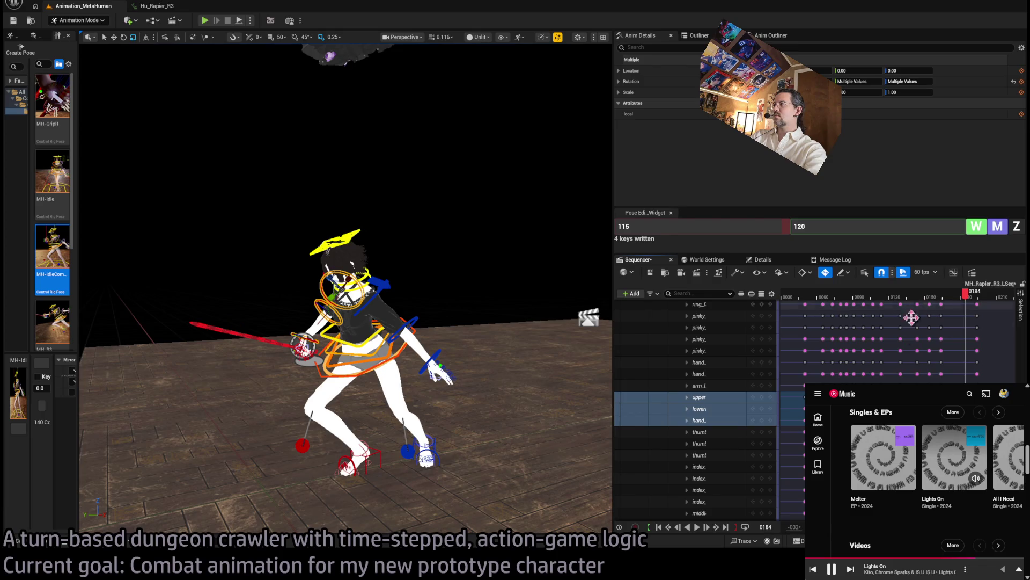
left_click(911, 297)
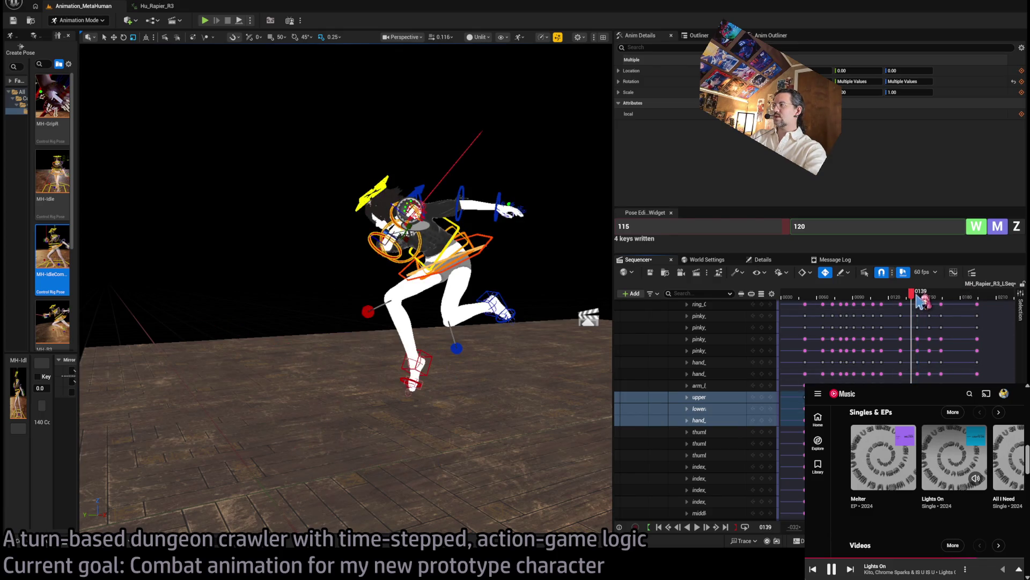
key("space")
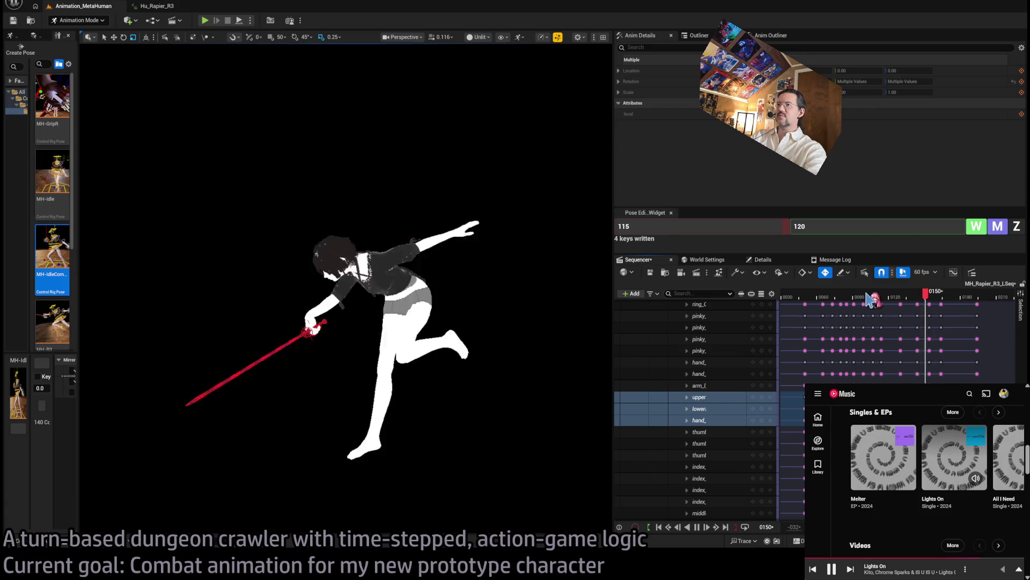
key("space")
key("space")
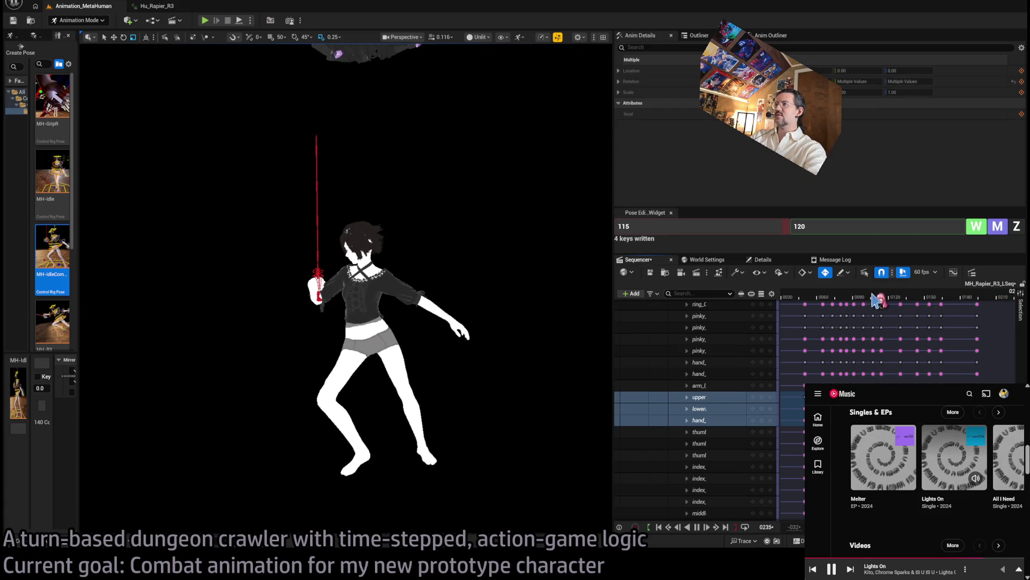
key("space")
key("space")
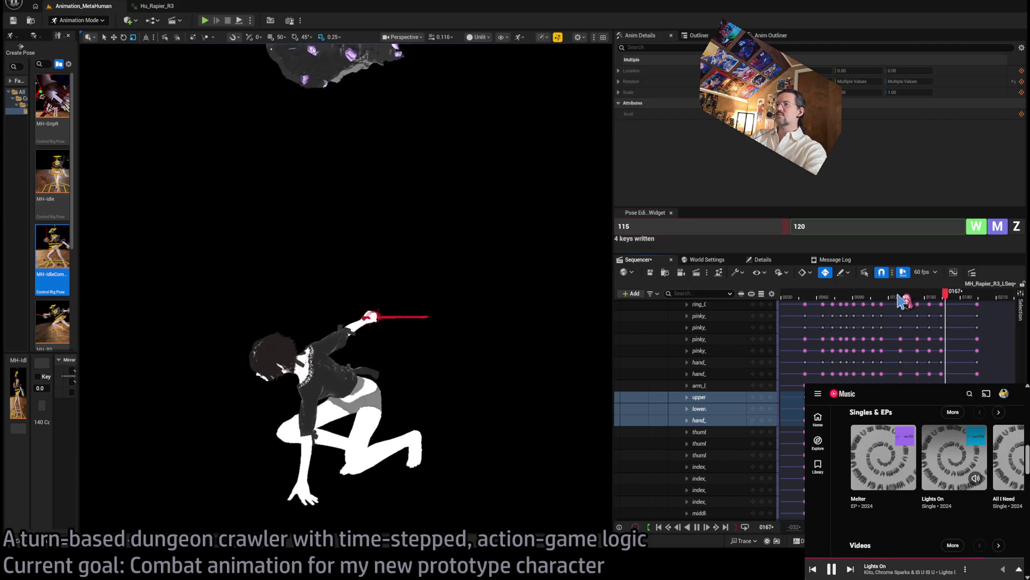
key("space")
mouse_move(902, 302)
left_mouse_down()
mouse_move(892, 302)
mouse_move(952, 303)
mouse_move(878, 305)
mouse_move(900, 302)
left_mouse_up()
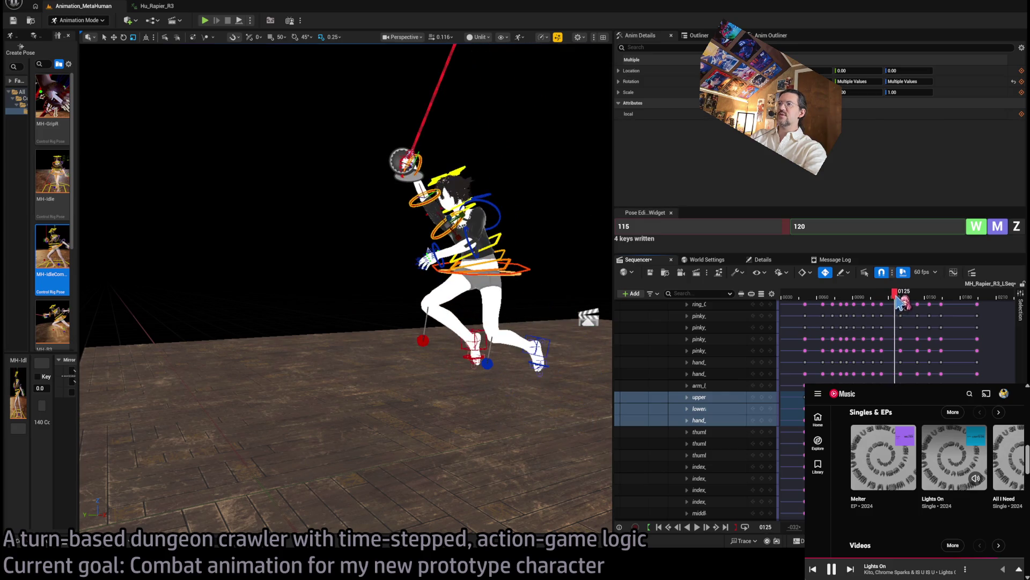
left_click(499, 211)
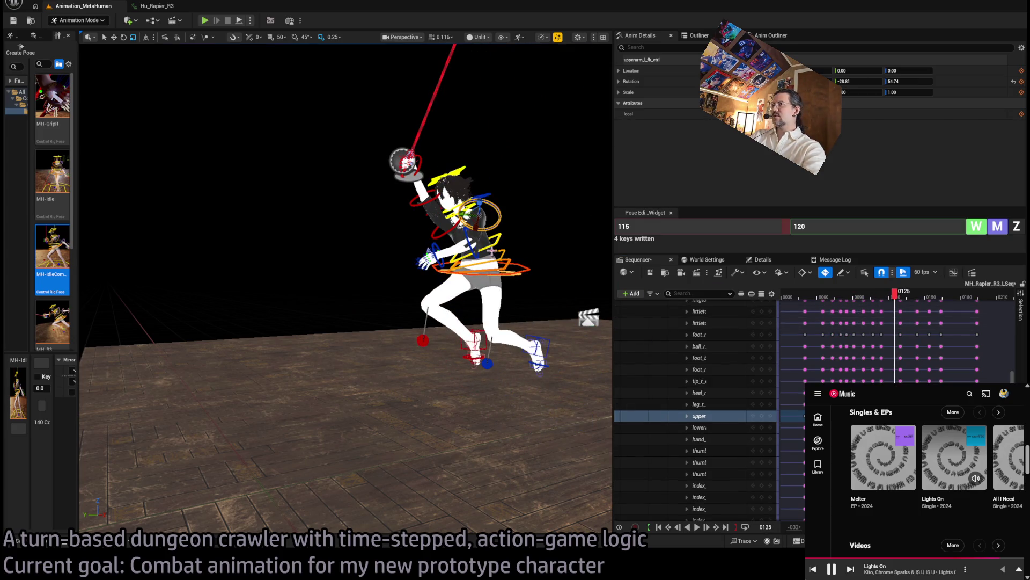
left_click(468, 242, "shift")
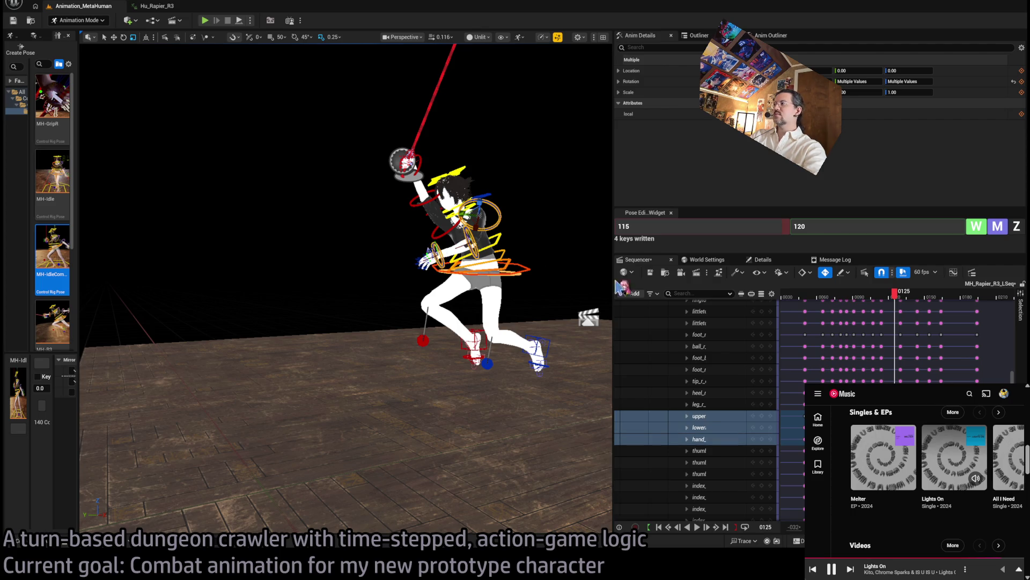
left_click_drag(897, 301, 937, 296)
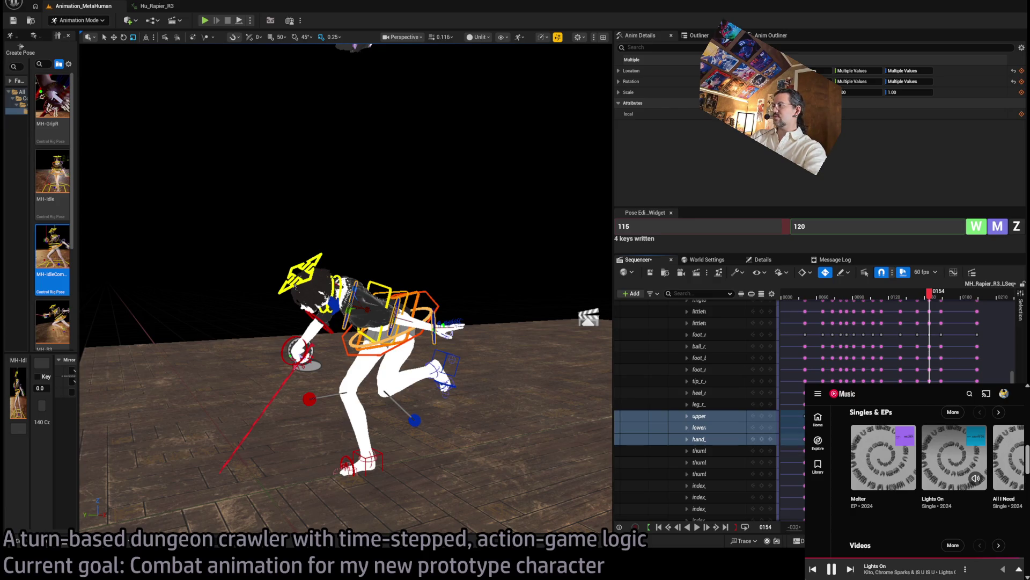
key("Left")
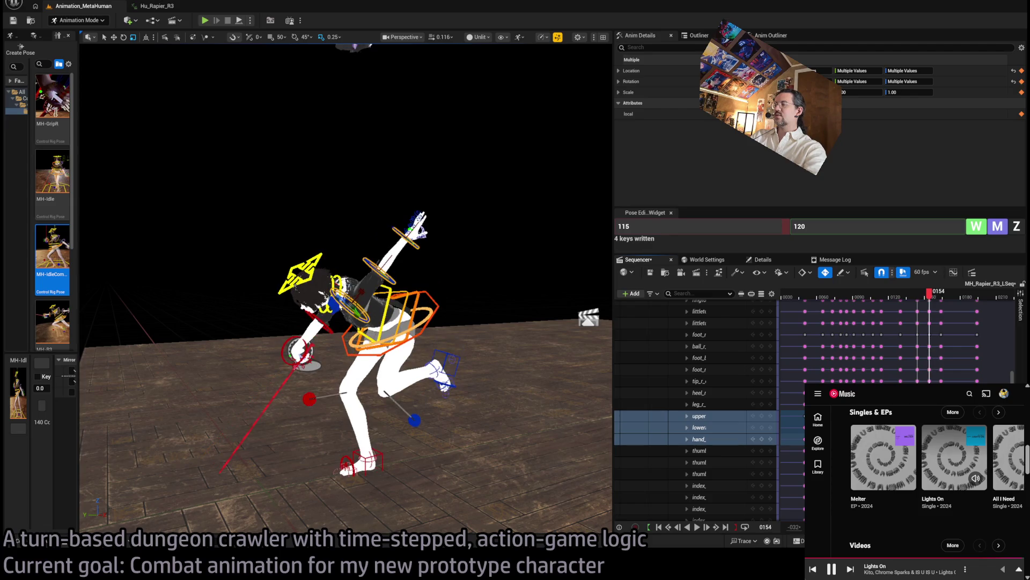
mouse_move(904, 300)
left_mouse_down()
mouse_move(949, 297)
mouse_move(861, 300)
left_mouse_up()
key("space")
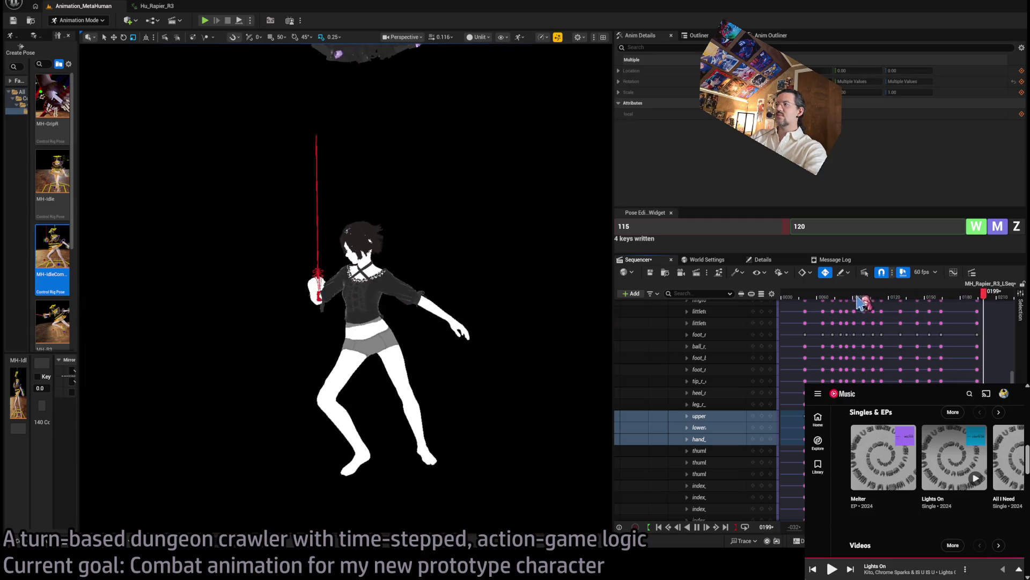
mouse_move(908, 296)
left_mouse_down()
mouse_move(883, 297)
mouse_move(947, 289)
mouse_move(826, 314)
mouse_move(928, 305)
mouse_move(908, 305)
mouse_move(946, 289)
left_mouse_up()
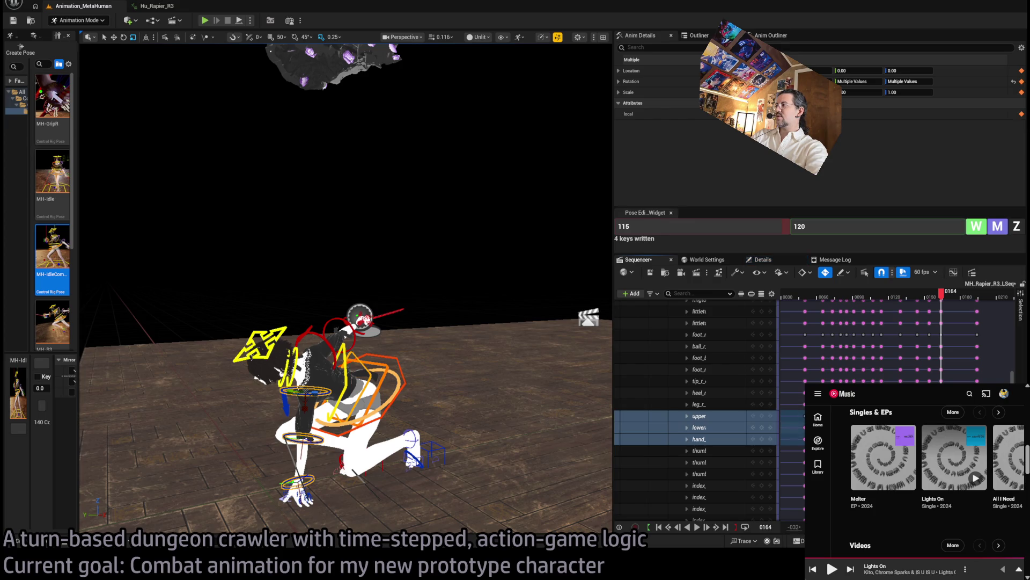
key("comma")
key("comma")
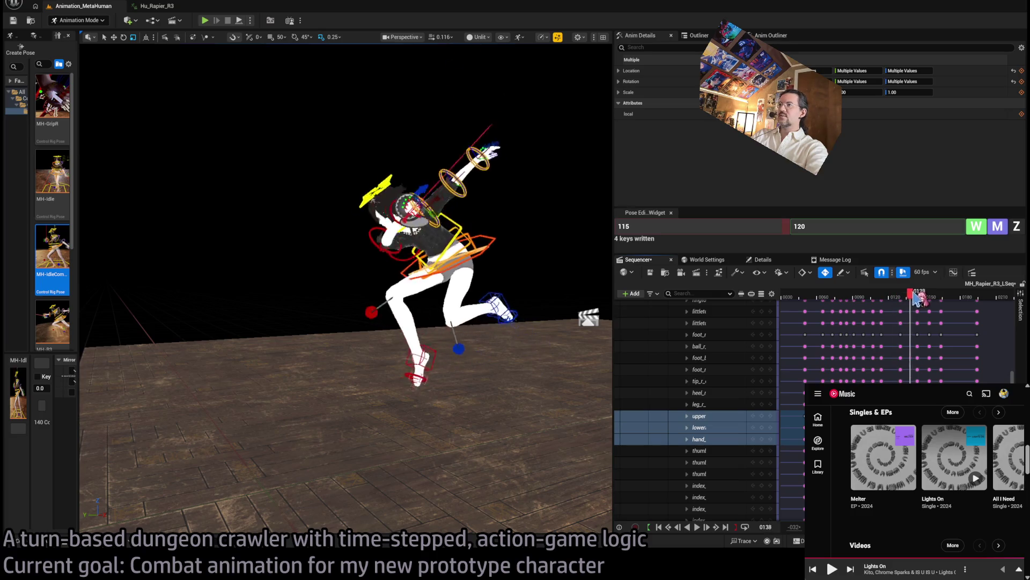
mouse_move(919, 294)
left_mouse_down()
mouse_move(945, 292)
mouse_move(865, 290)
mouse_move(948, 276)
mouse_move(881, 275)
mouse_move(903, 292)
mouse_move(948, 297)
left_mouse_up()
key("space")
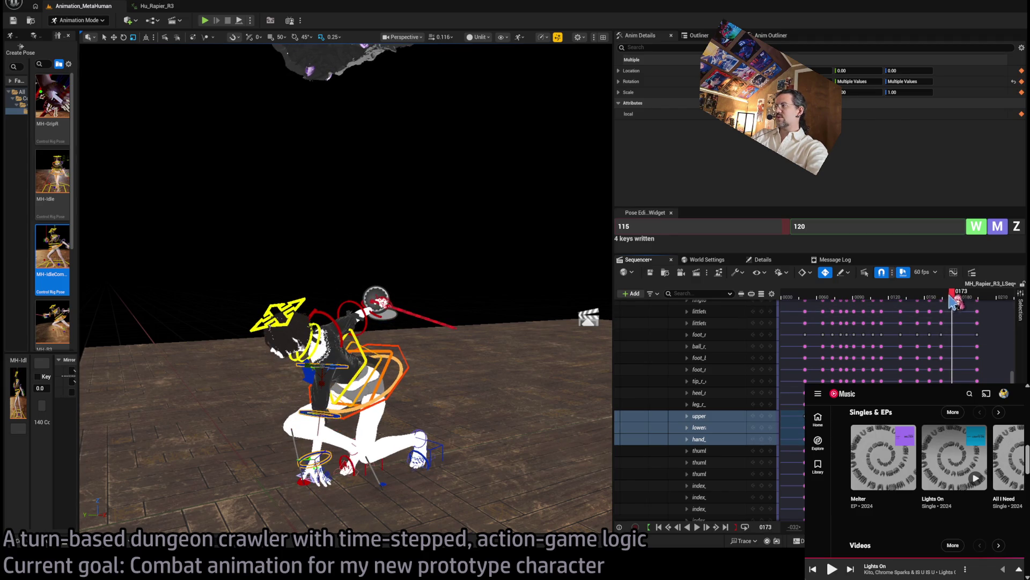
mouse_move(952, 302)
left_mouse_down()
mouse_move(902, 299)
mouse_move(954, 300)
mouse_move(917, 302)
mouse_move(940, 302)
left_mouse_up()
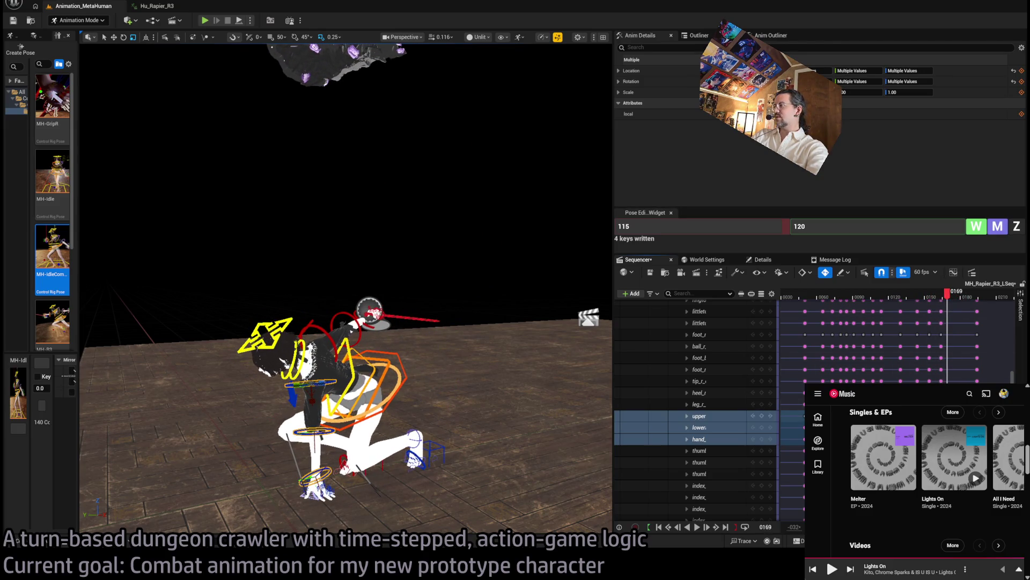
mouse_move(946, 303)
left_mouse_down()
mouse_move(902, 301)
mouse_move(955, 300)
left_mouse_up()
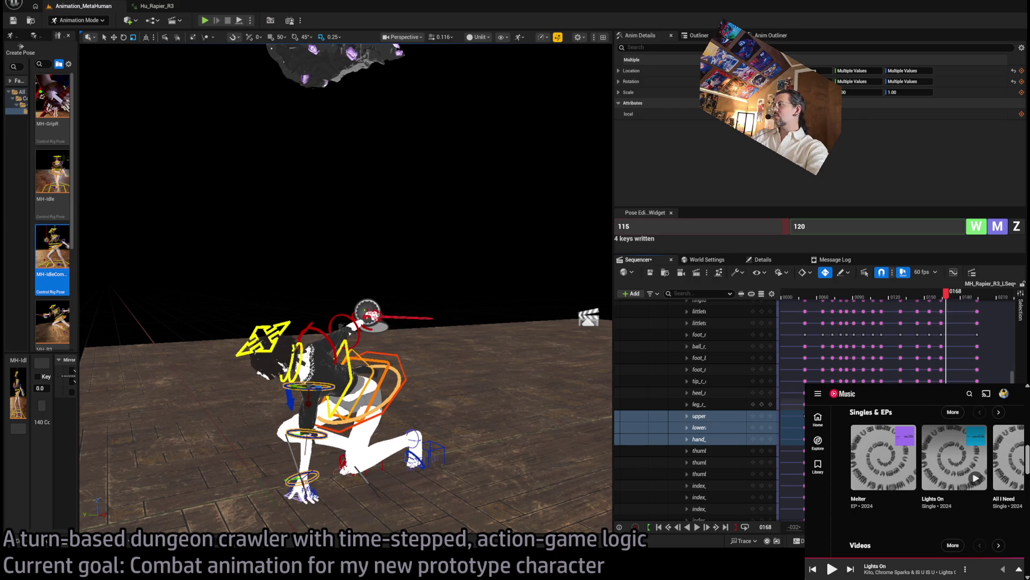
mouse_move(939, 304)
left_mouse_down()
mouse_move(924, 301)
mouse_move(940, 298)
left_mouse_up()
key("space")
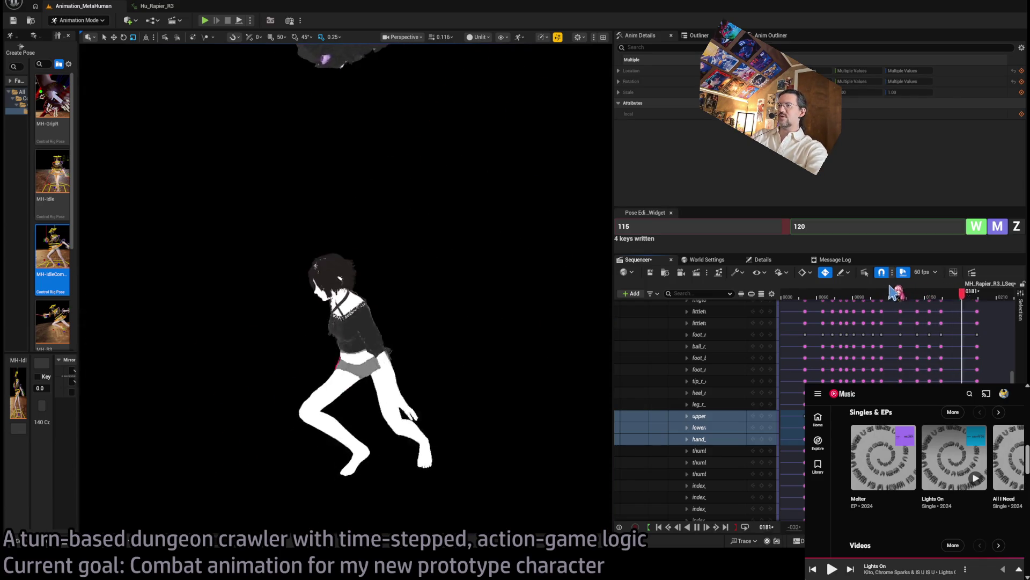
mouse_move(961, 294)
left_mouse_down()
mouse_move(890, 293)
mouse_move(929, 293)
left_mouse_up()
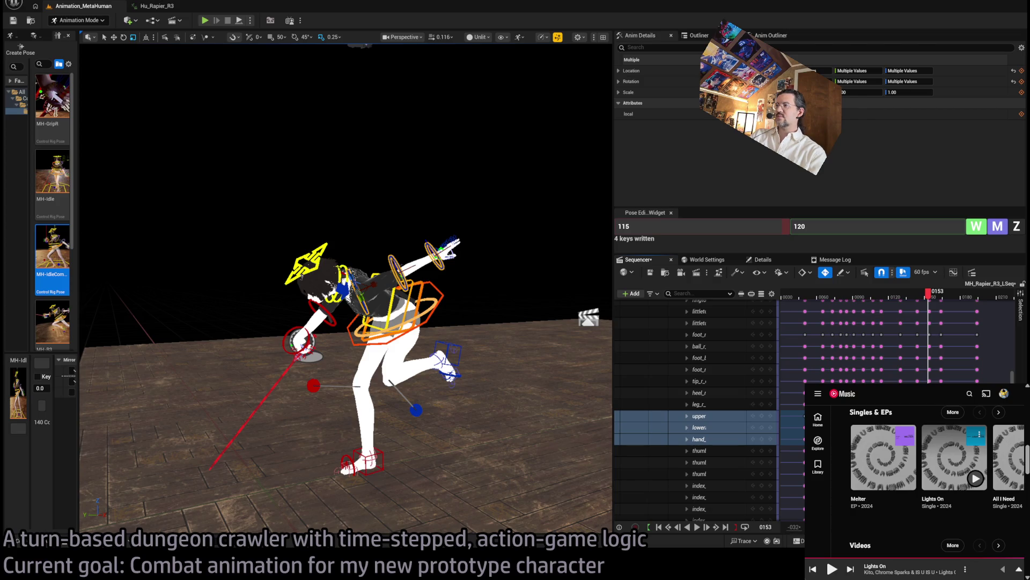
Return to the Chrome Sparks top songs list and play Ripple.
scroll(987, 517, "up", 10)
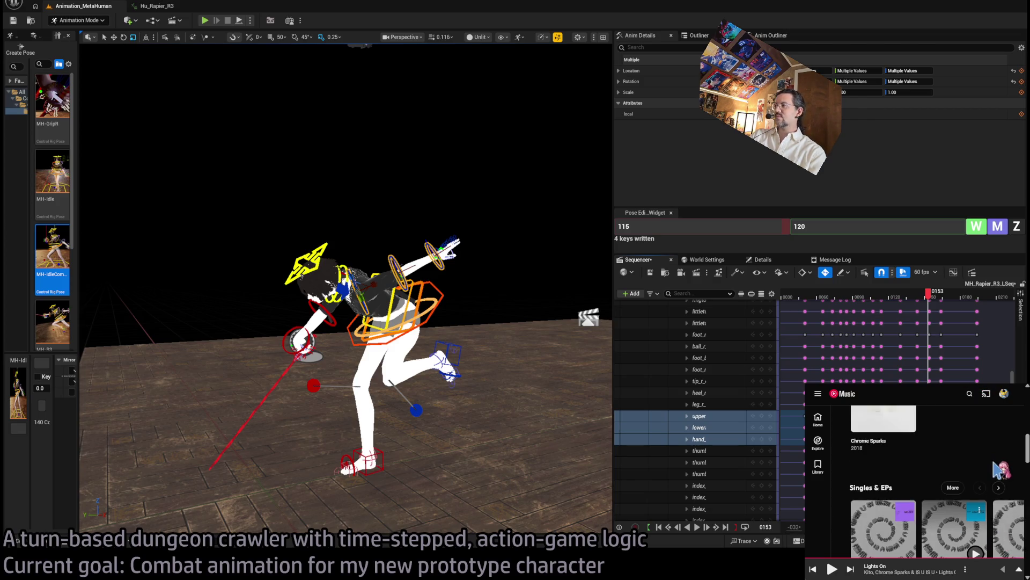
scroll(991, 482, "down", 2)
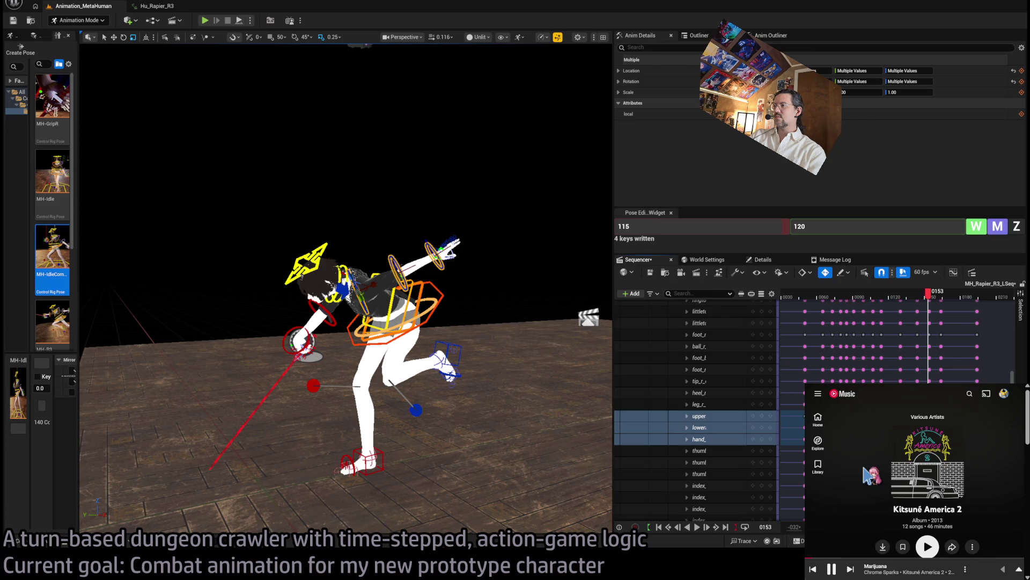
key("alt+Left")
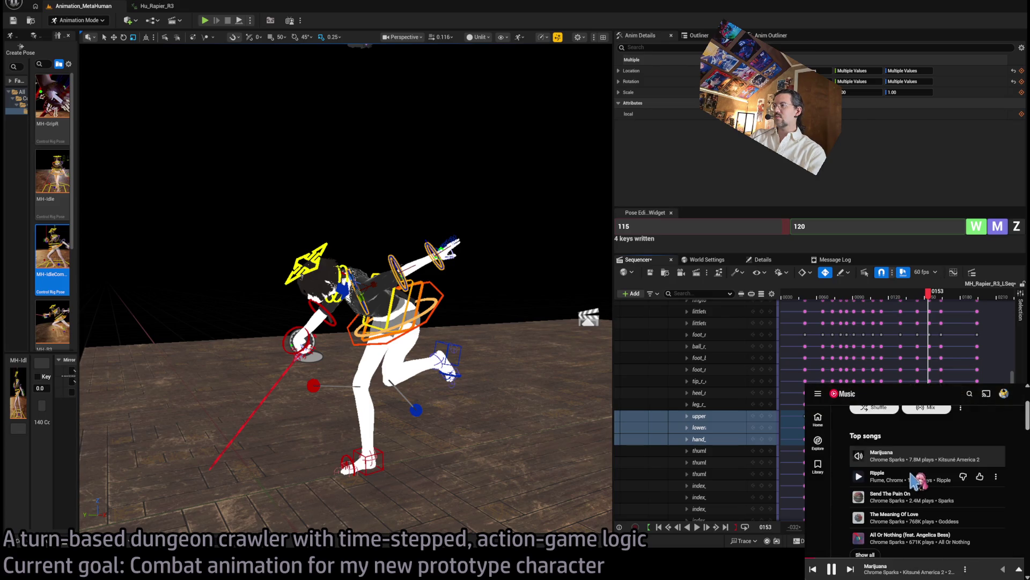
left_click(859, 477)
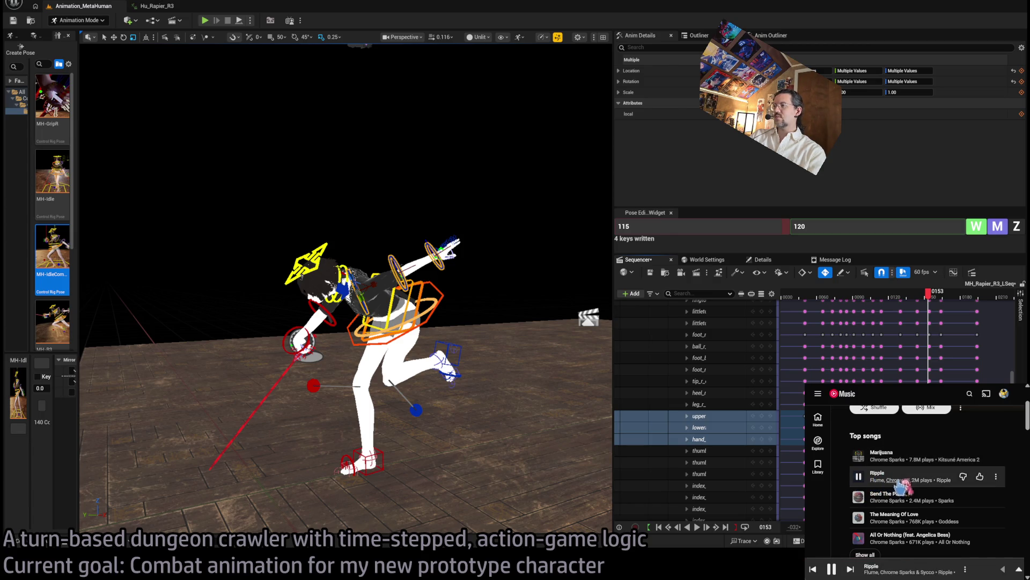
Look at the Ripple single and Sparks EP pages, then return to the artist page.
left_click(944, 481)
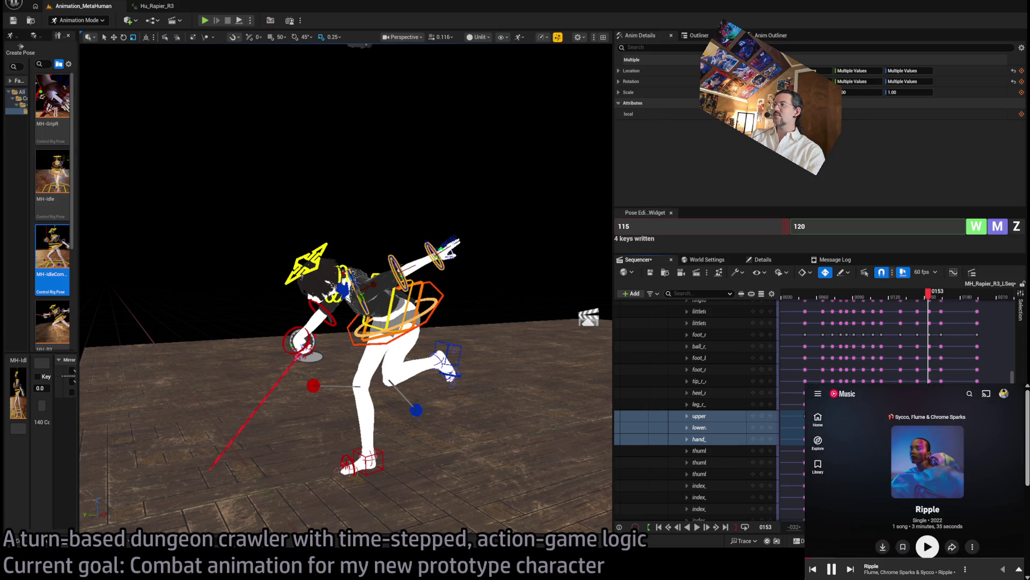
scroll(1025, 483, "down", 2)
key("alt+Left")
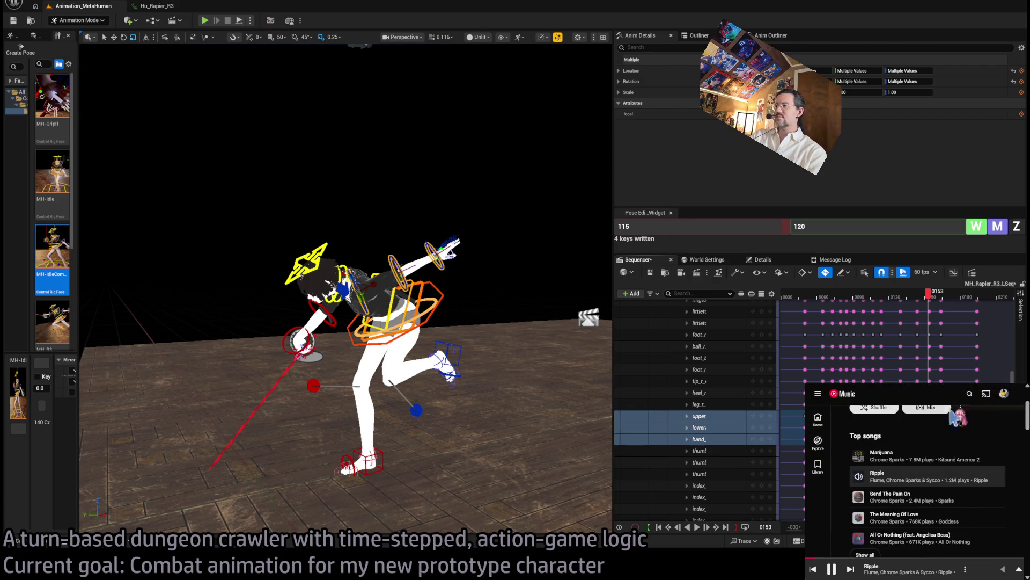
left_click(895, 466)
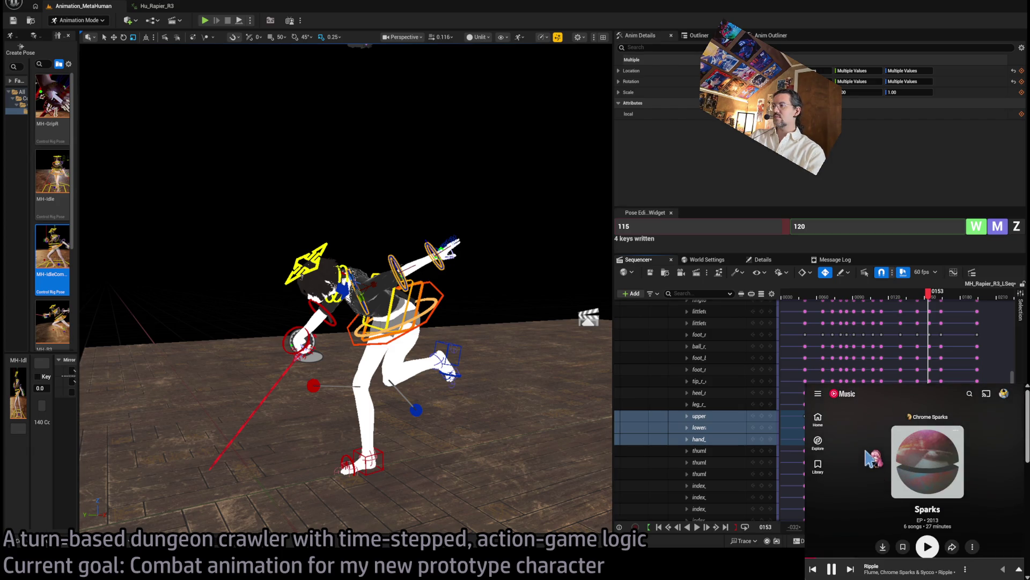
key("alt+Left")
scroll(937, 450, "down", 3)
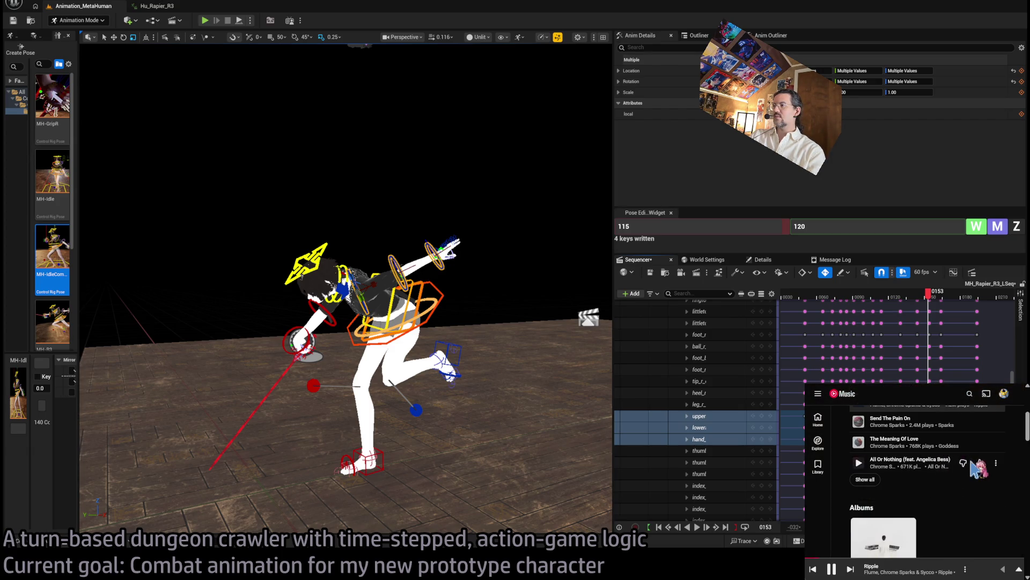
scroll(936, 451, "up", 2)
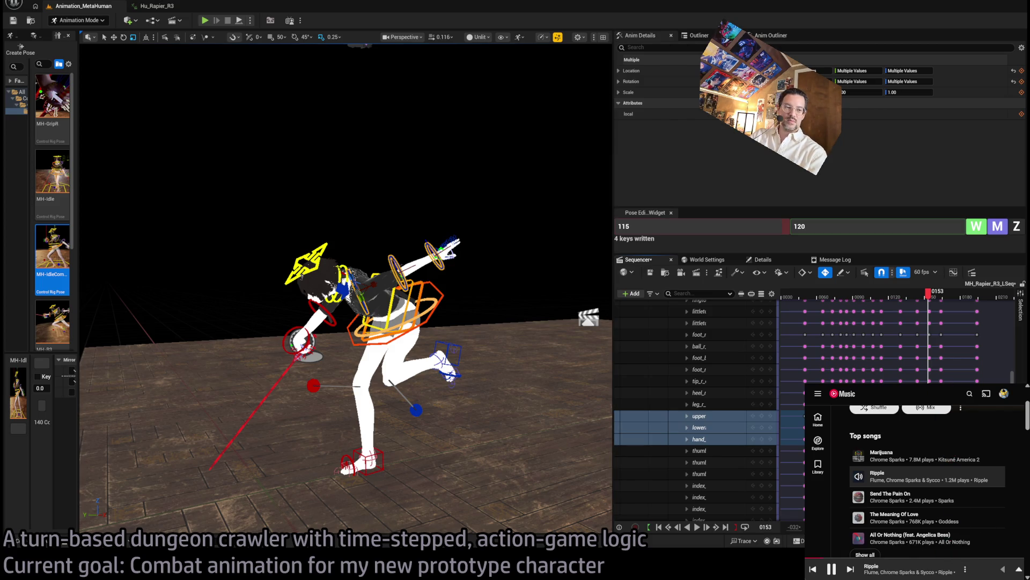
Scrub and play the lunge from frame 80 through the attack and recovery, up to frame 179.
mouse_move(931, 308)
left_mouse_down()
mouse_move(852, 309)
mouse_move(936, 301)
mouse_move(887, 296)
mouse_move(918, 294)
left_mouse_up()
mouse_move(923, 292)
left_mouse_down()
mouse_move(950, 278)
mouse_move(842, 311)
mouse_move(922, 297)
mouse_move(905, 299)
left_mouse_up()
key("space")
key("space")
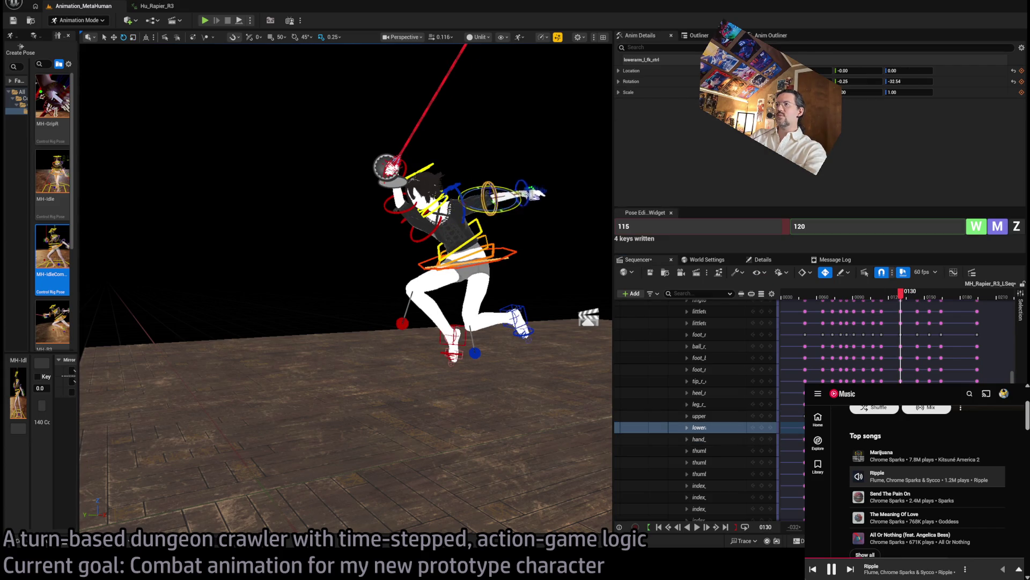
mouse_move(903, 305)
left_mouse_down()
mouse_move(842, 297)
mouse_move(960, 296)
left_mouse_up()
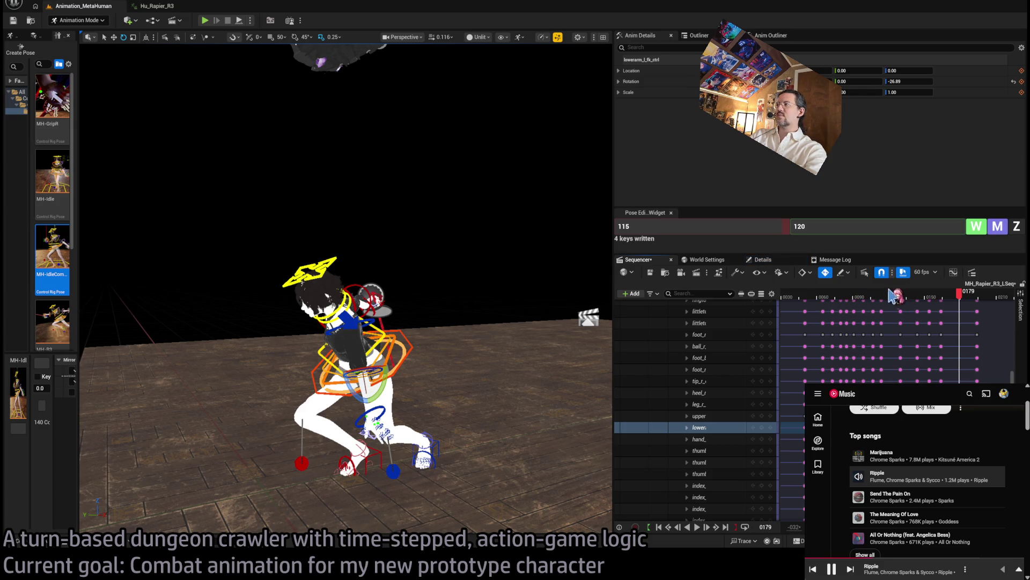
mouse_move(892, 295)
left_mouse_down()
mouse_move(935, 295)
mouse_move(846, 310)
mouse_move(865, 310)
left_mouse_up()
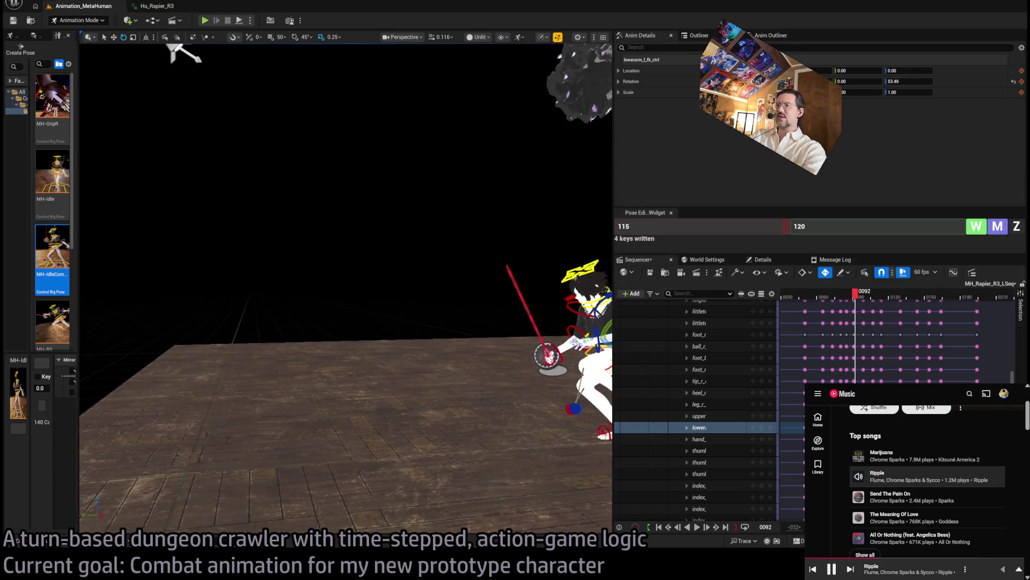
Replay the attack from frame 103 and stop on the crouch pose at frame 168.
key("space")
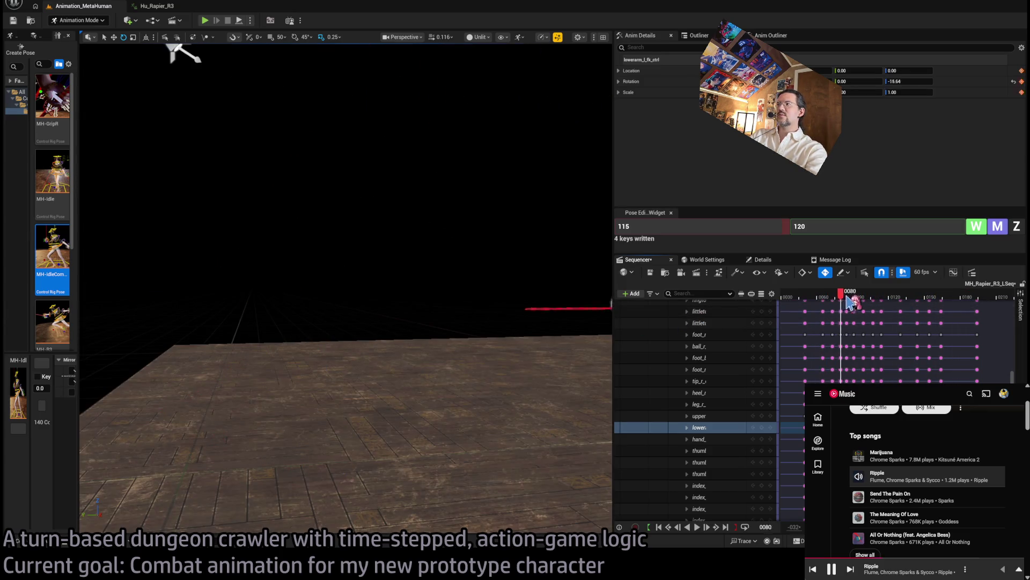
left_click(904, 297)
mouse_move(904, 297)
left_mouse_down()
mouse_move(924, 296)
mouse_move(872, 299)
left_mouse_up()
key("space")
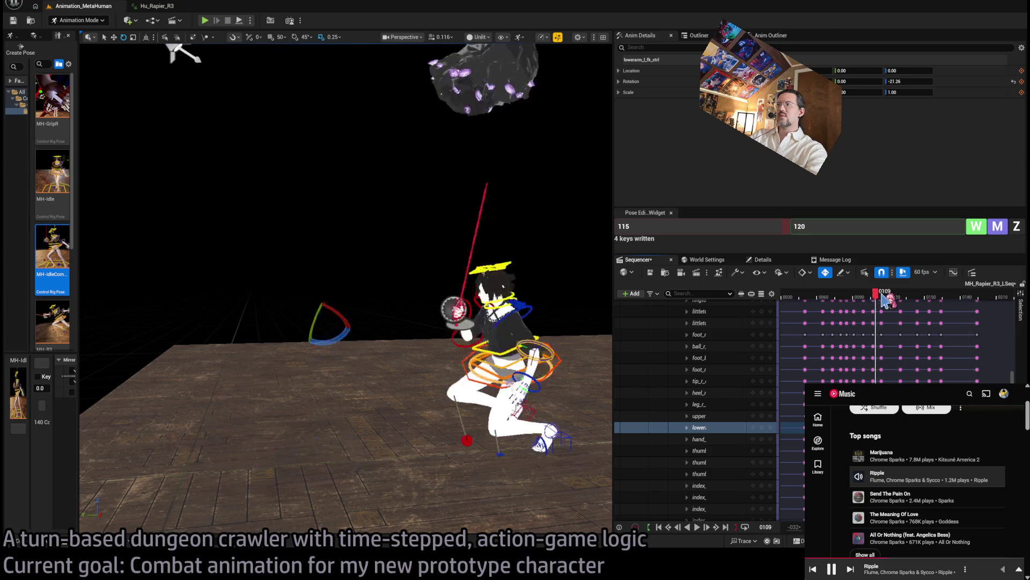
mouse_move(931, 302)
left_mouse_down()
mouse_move(955, 302)
mouse_move(926, 305)
left_mouse_up()
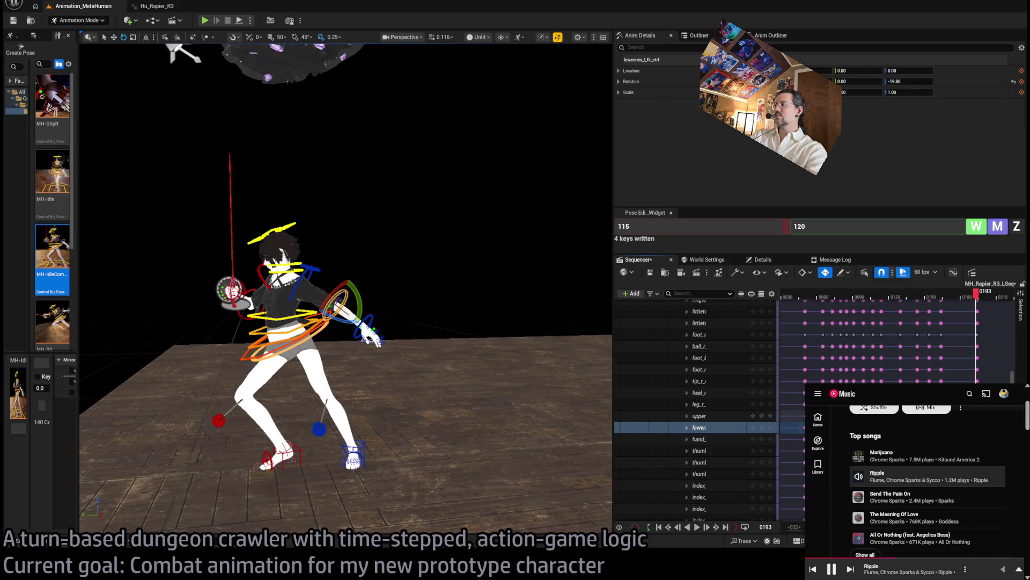
left_click(946, 298)
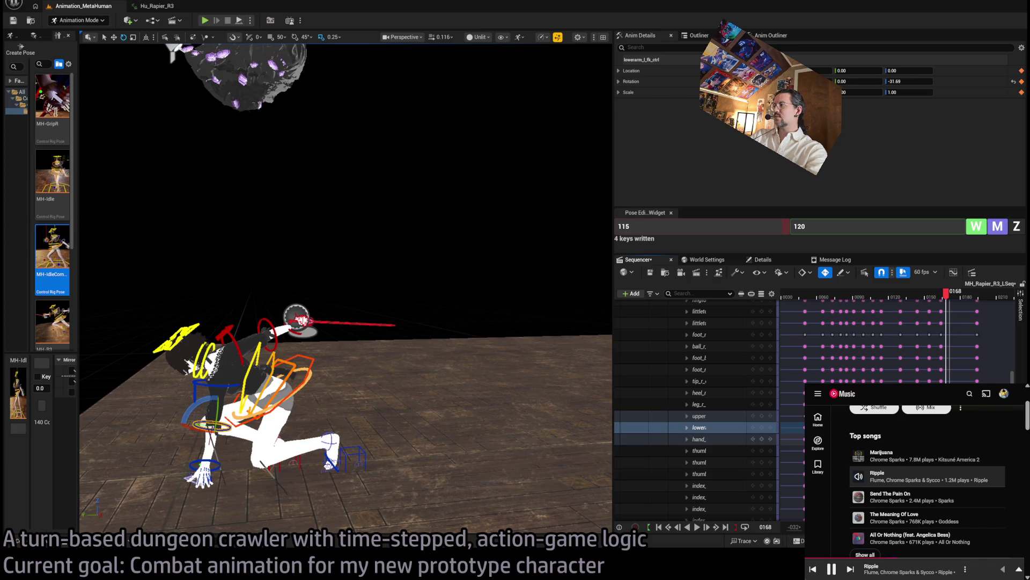
scroll(740, 360, "up", 10)
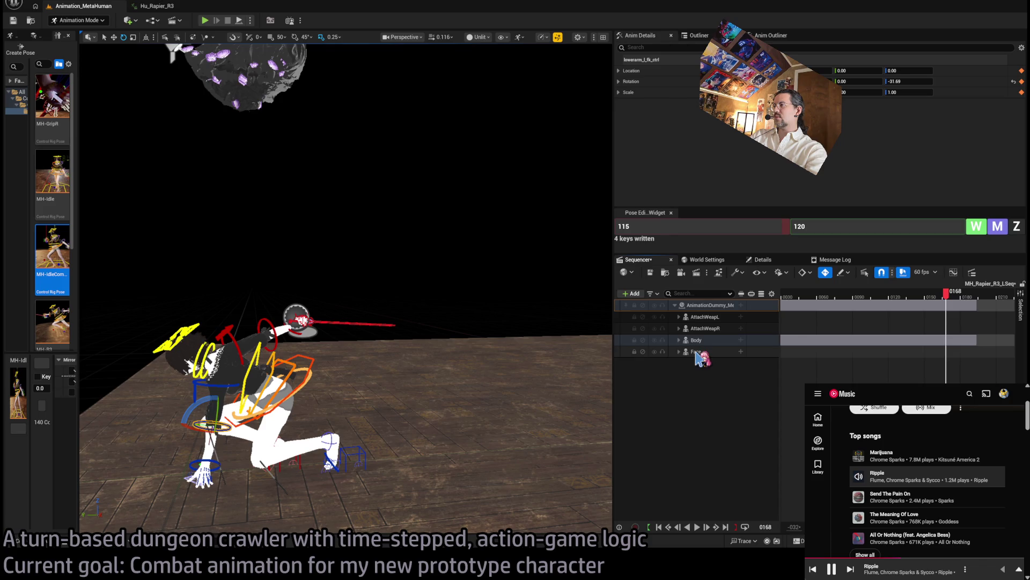
Locate the final key at frame 194 and replay from frame 127 to the crouch at 168.
left_click(977, 352)
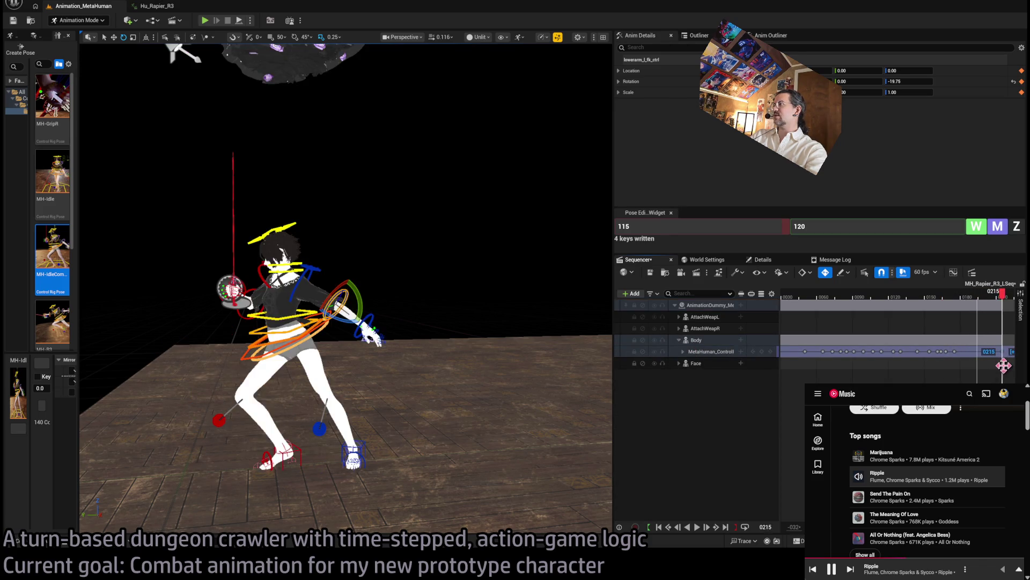
left_click(904, 301)
key("space")
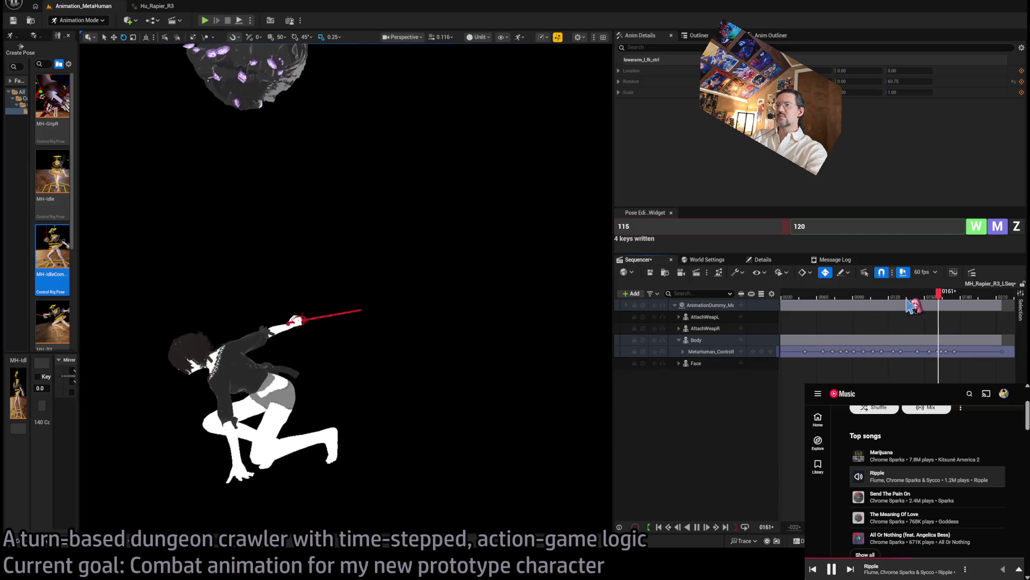
key("space")
mouse_move(923, 299)
left_mouse_down()
mouse_move(909, 298)
mouse_move(990, 298)
mouse_move(938, 298)
mouse_move(953, 298)
left_mouse_up()
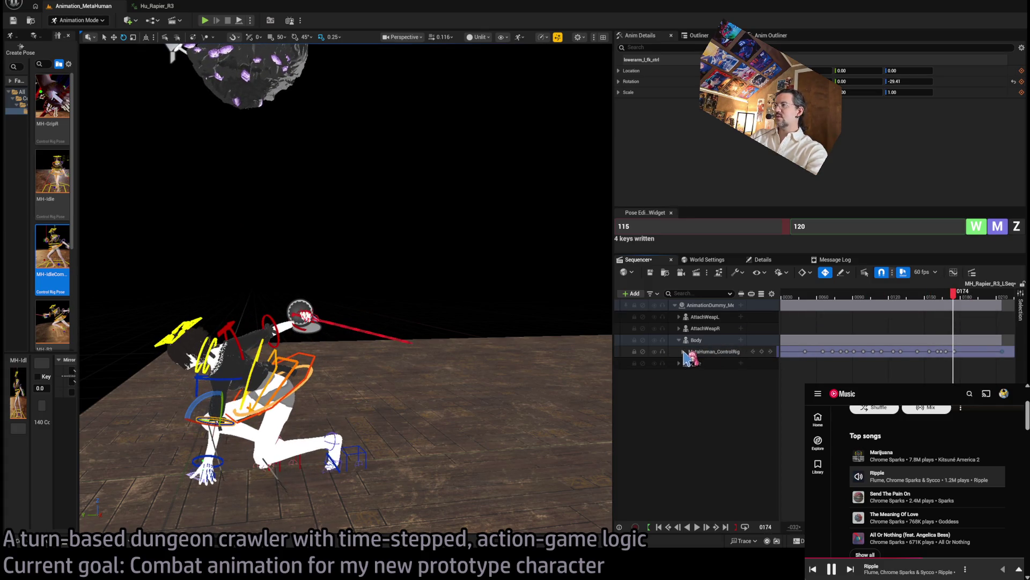
Expand the control rig into individual control tracks and scrub the recovery from frame 166 to 146.
left_click(683, 351)
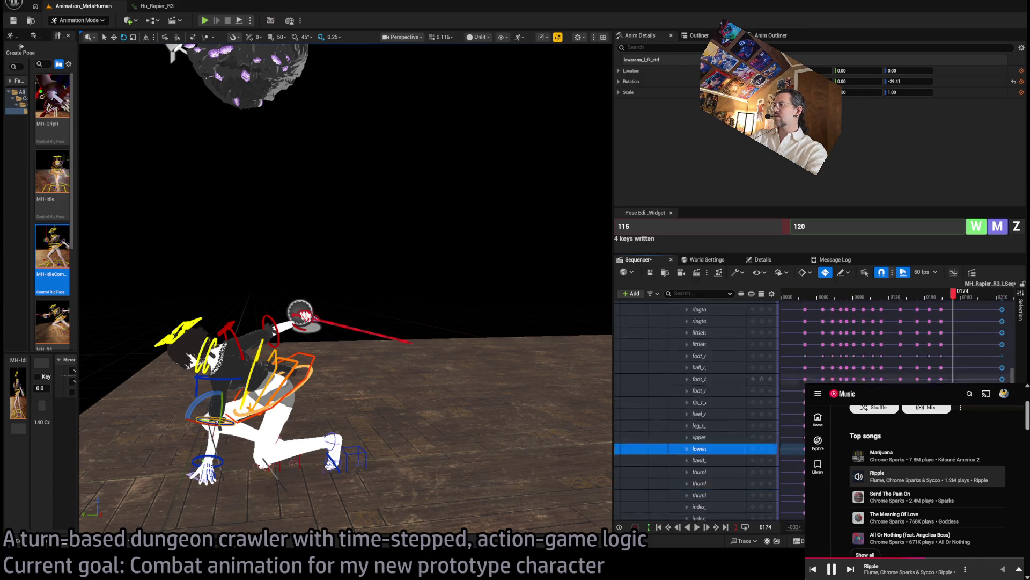
scroll(947, 337, "down", 2)
left_click_drag(956, 297, 948, 298)
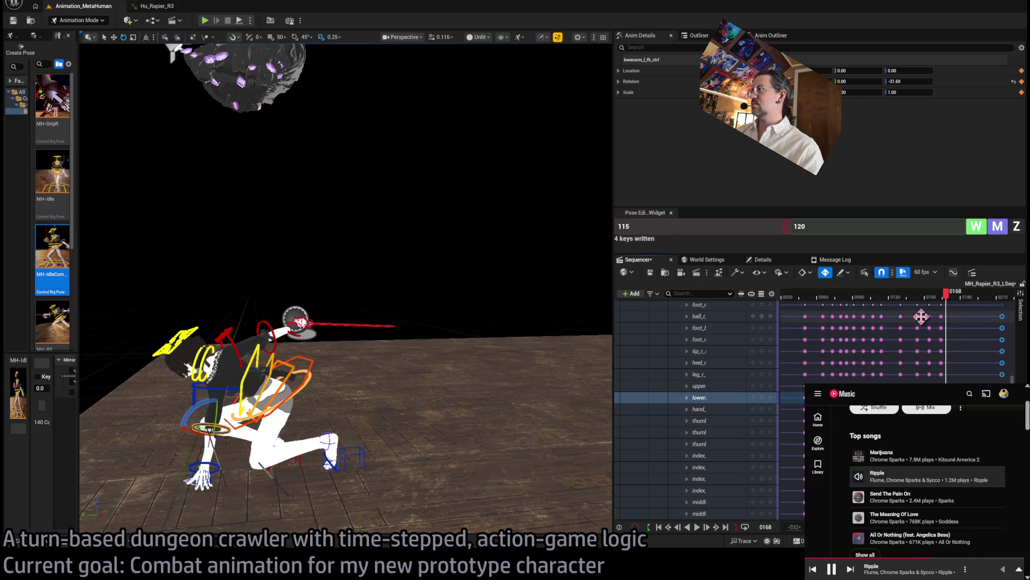
mouse_move(953, 304)
left_mouse_down()
mouse_move(819, 301)
mouse_move(855, 301)
left_mouse_up()
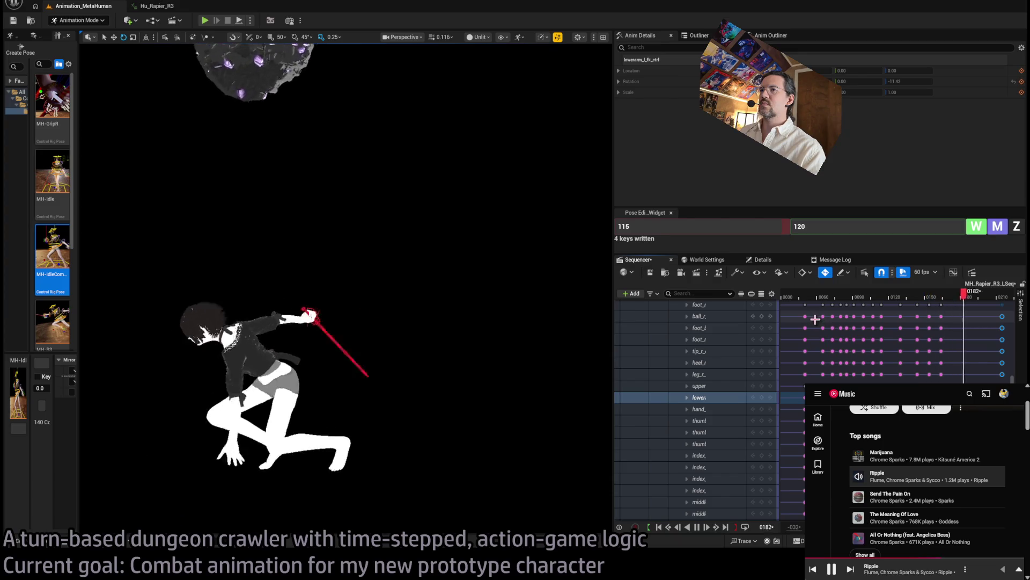
scroll(864, 308, "up", 1)
key("space")
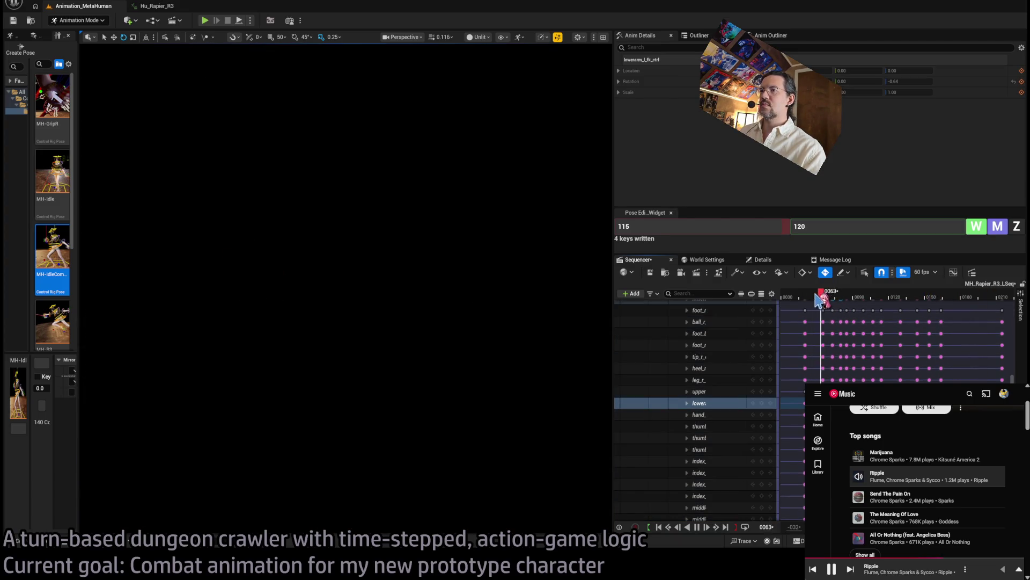
key("space")
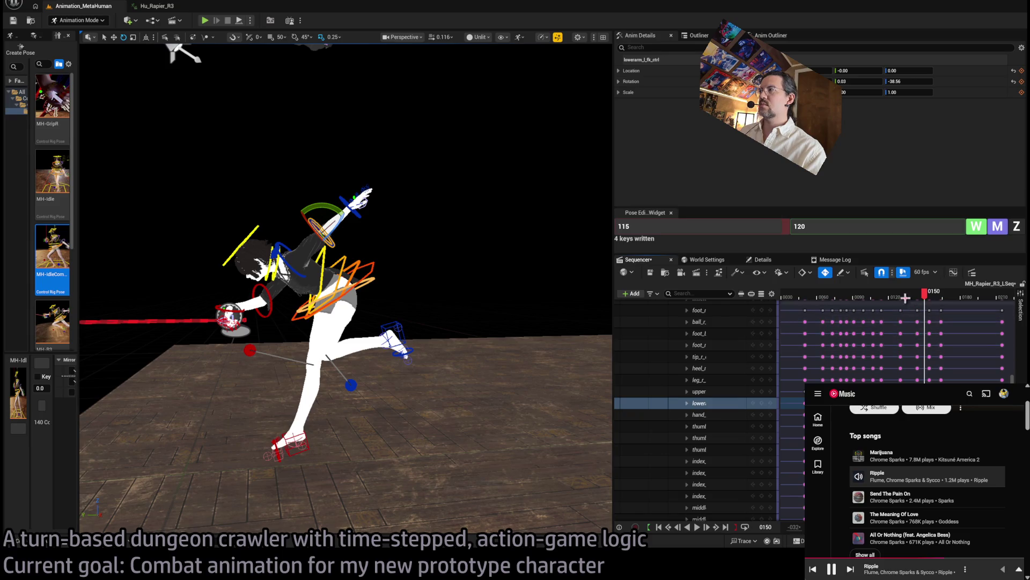
left_click_drag(906, 298, 821, 304)
key("space")
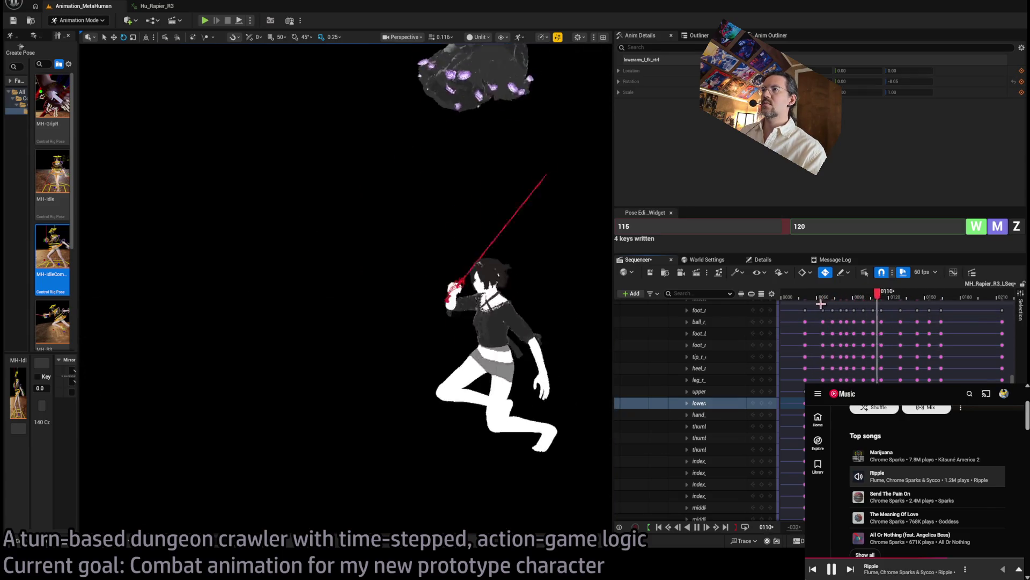
key("space")
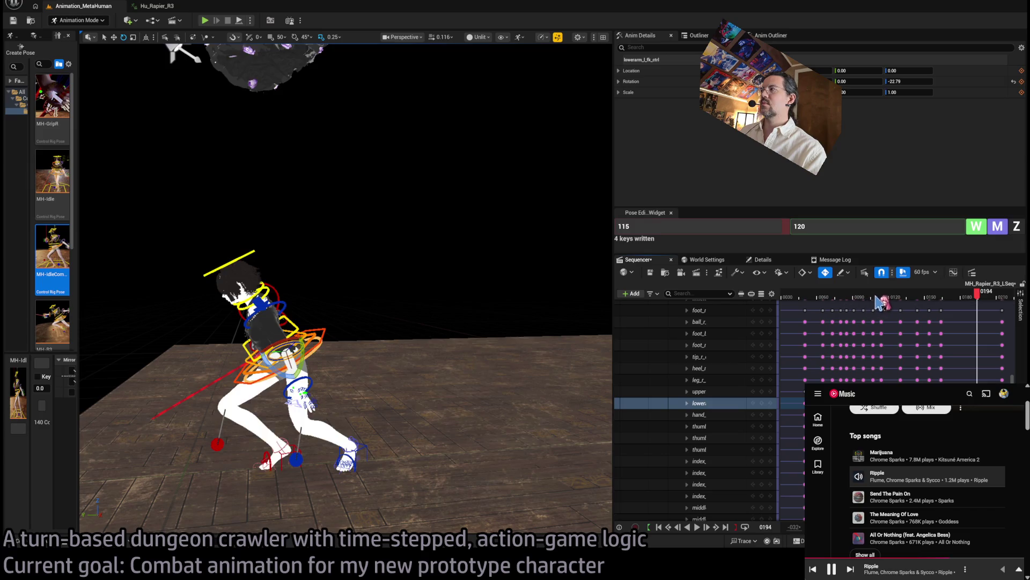
mouse_move(879, 301)
left_mouse_down()
mouse_move(943, 298)
mouse_move(920, 309)
left_mouse_up()
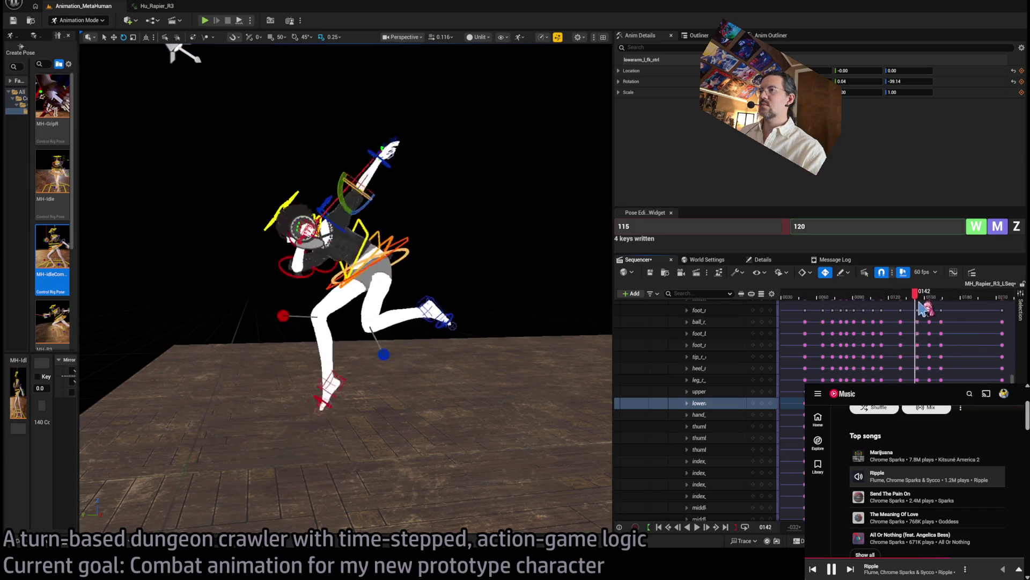
key("space")
key("space")
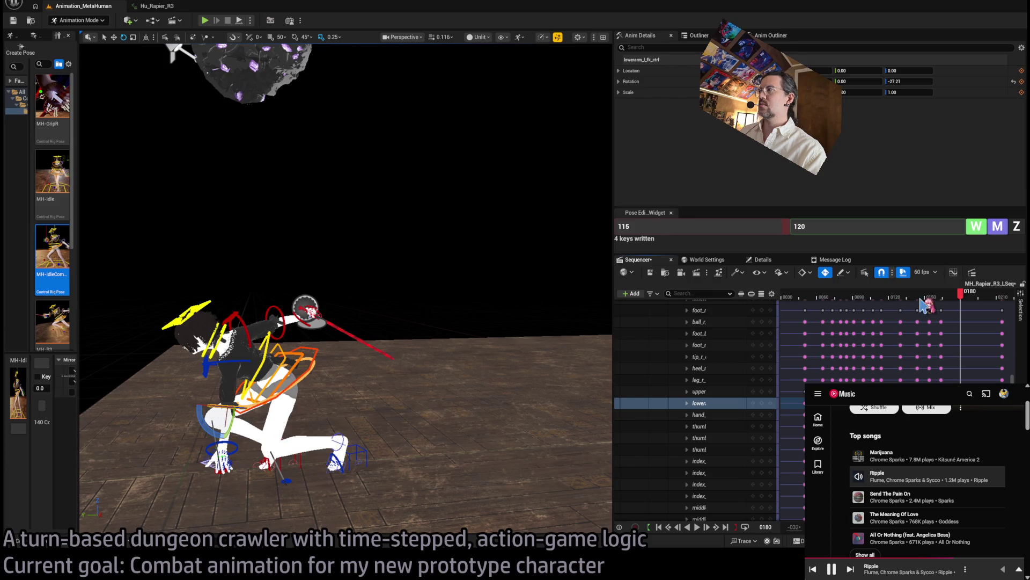
left_click(918, 299)
key("space")
left_click(918, 300)
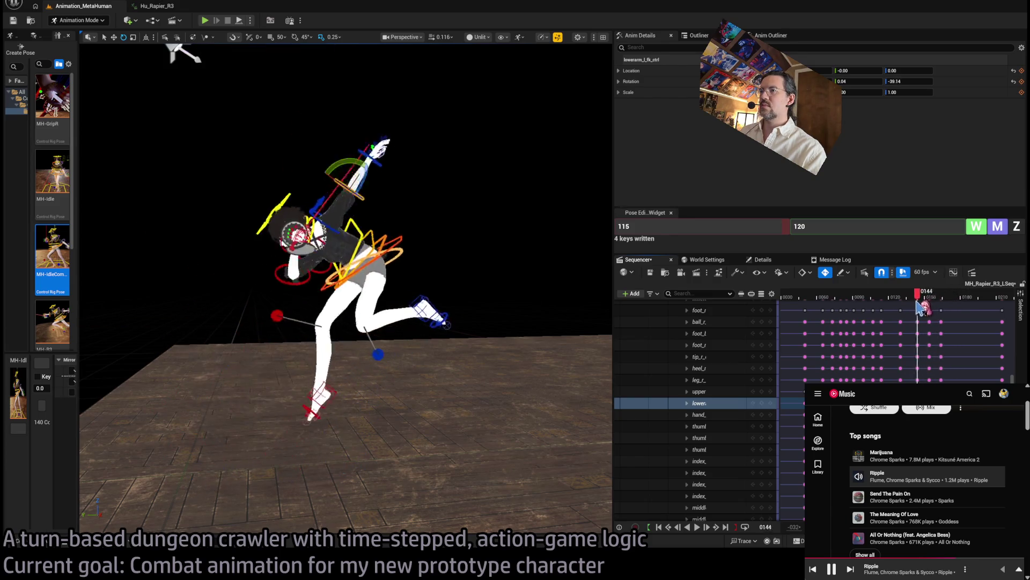
key("space")
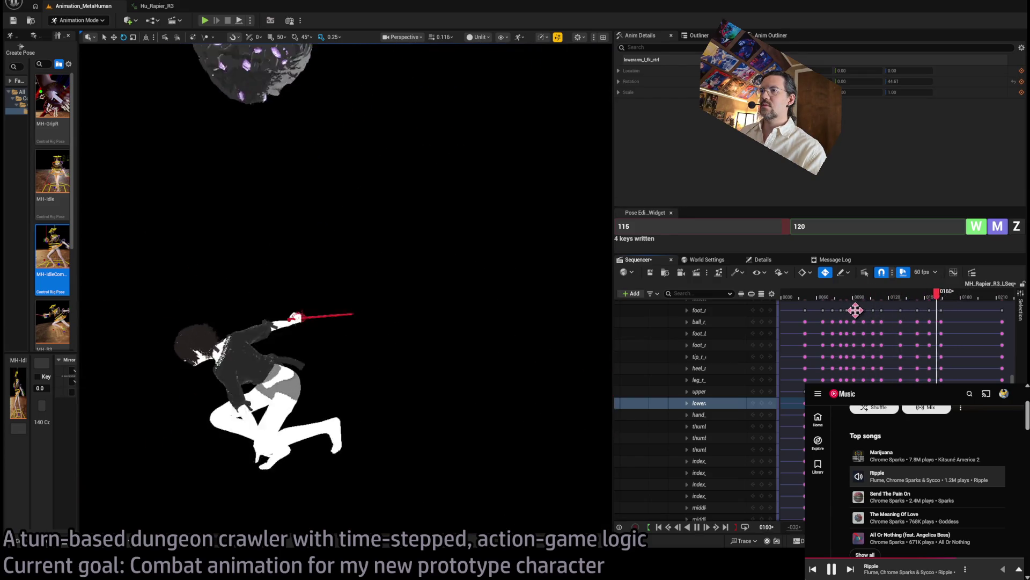
left_click(920, 301)
key("space")
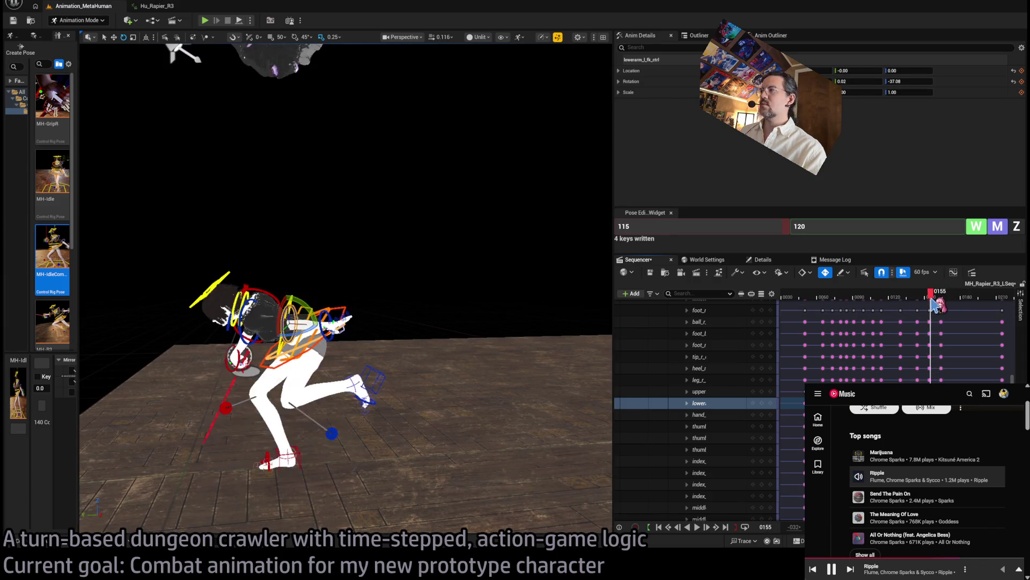
key("space")
left_click(321, 353)
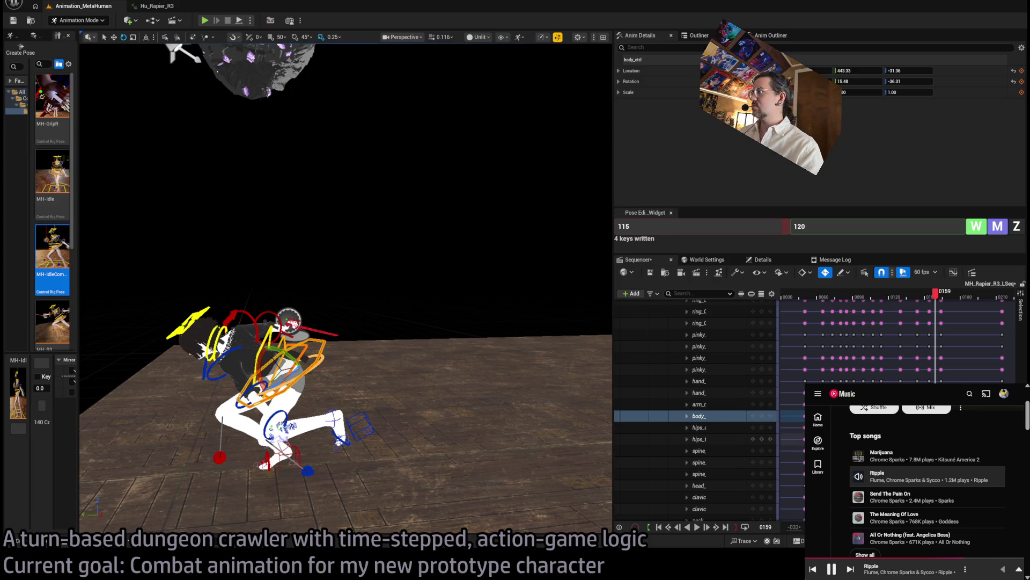
Shift the MetaHuman_ControlRig key from frame 164 four frames later to frame 168.
left_click_drag(1013, 375, 1014, 294)
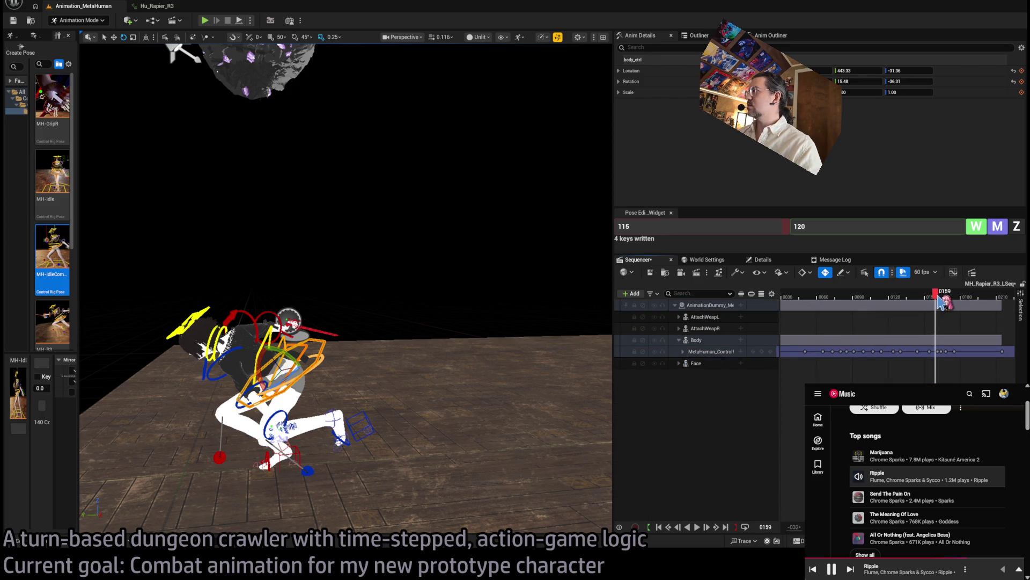
left_click_drag(941, 302, 949, 303)
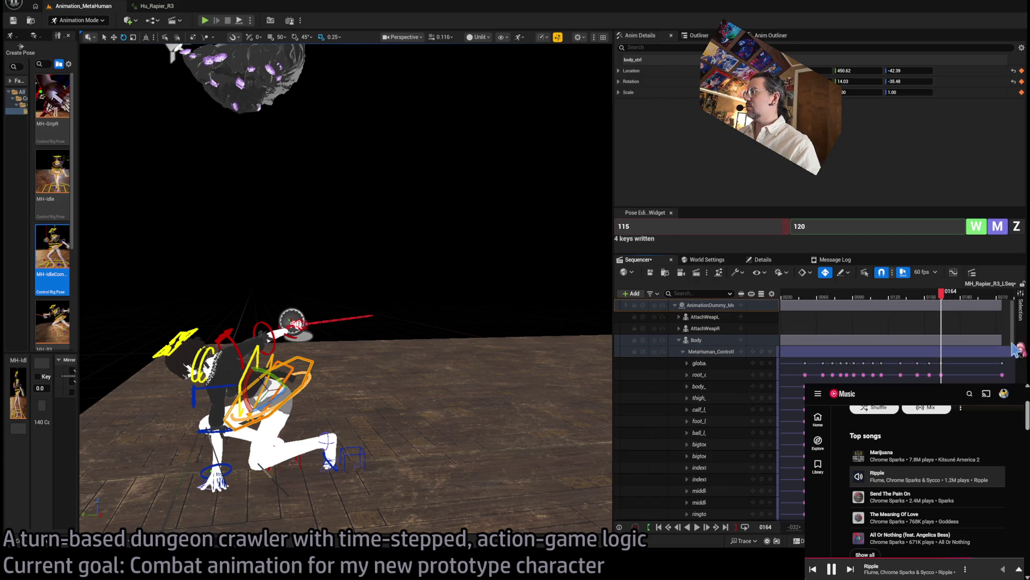
scroll(1014, 321, "down", 3)
scroll(1014, 320, "up", 3)
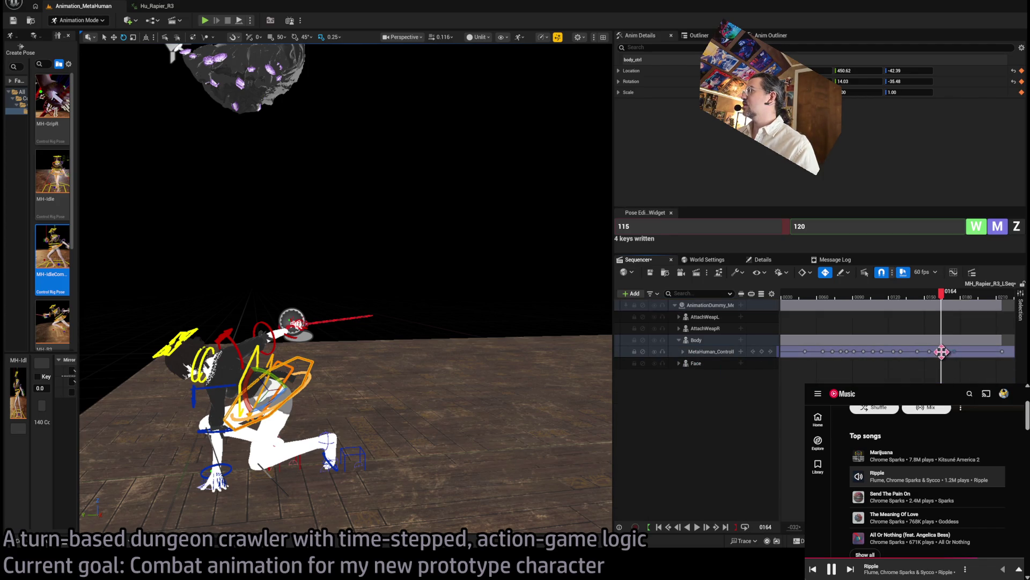
left_click_drag(941, 351, 946, 352)
Scrub frames 164–177 and play the lunge back from around frame 110.
mouse_move(941, 300)
left_mouse_down()
mouse_move(926, 300)
mouse_move(963, 303)
mouse_move(881, 302)
mouse_move(952, 302)
mouse_move(943, 323)
mouse_move(950, 351)
left_mouse_up()
key("space")
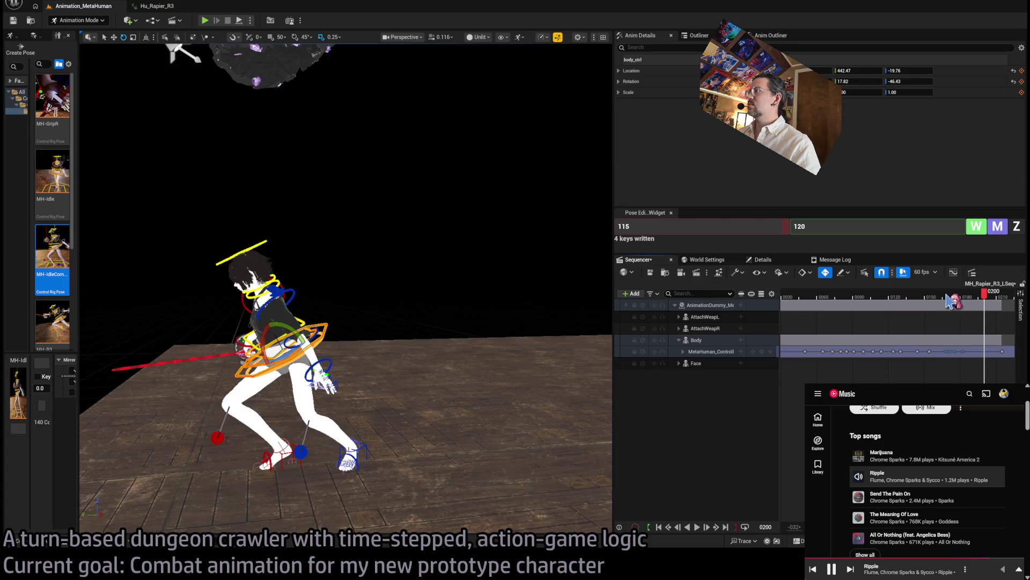
left_click(883, 300)
key("space")
key("space")
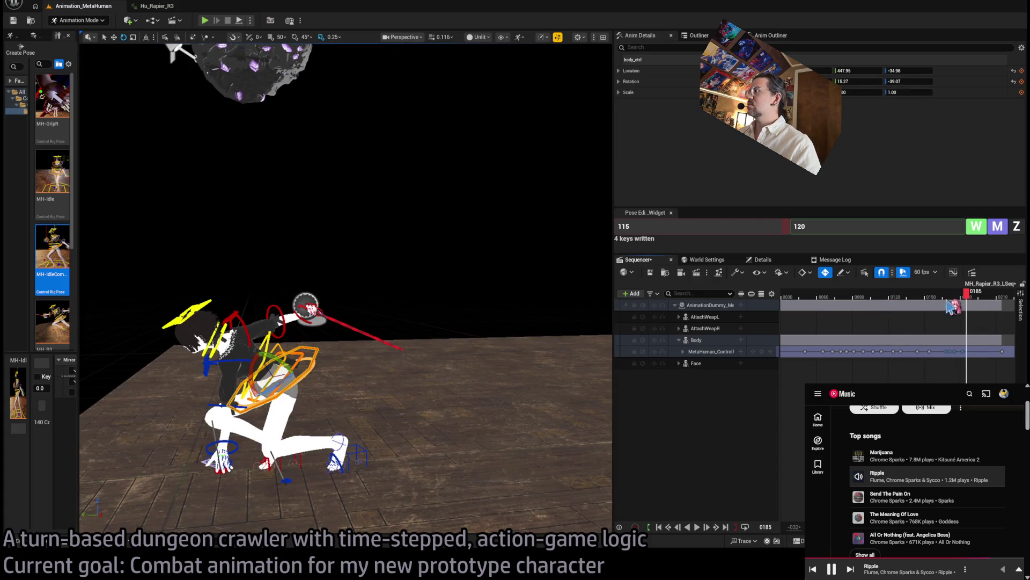
left_click_drag(954, 297, 869, 301)
key("space")
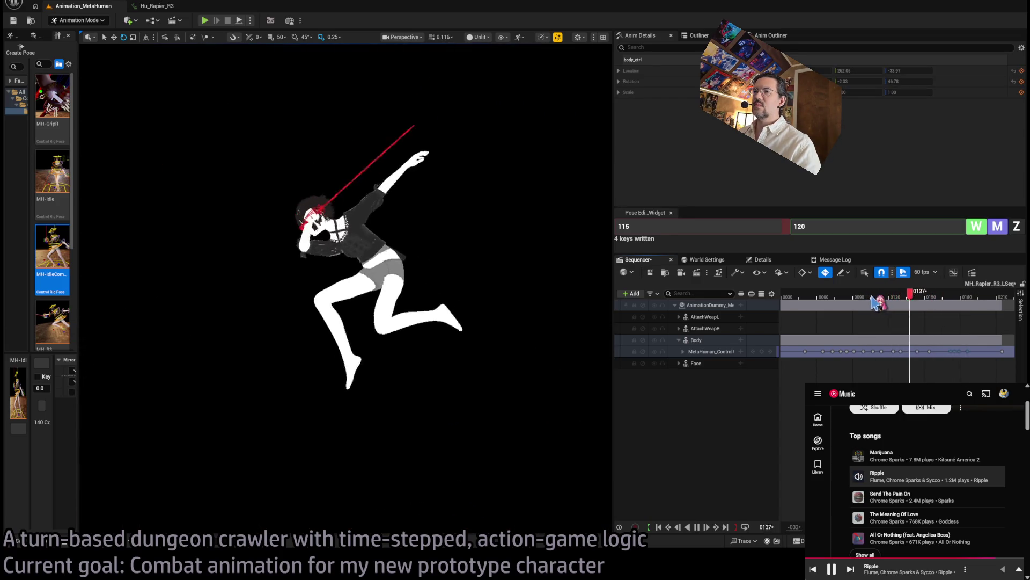
Replay the lunge from frame 142 several times, stopping at frame 149.
left_click(954, 352)
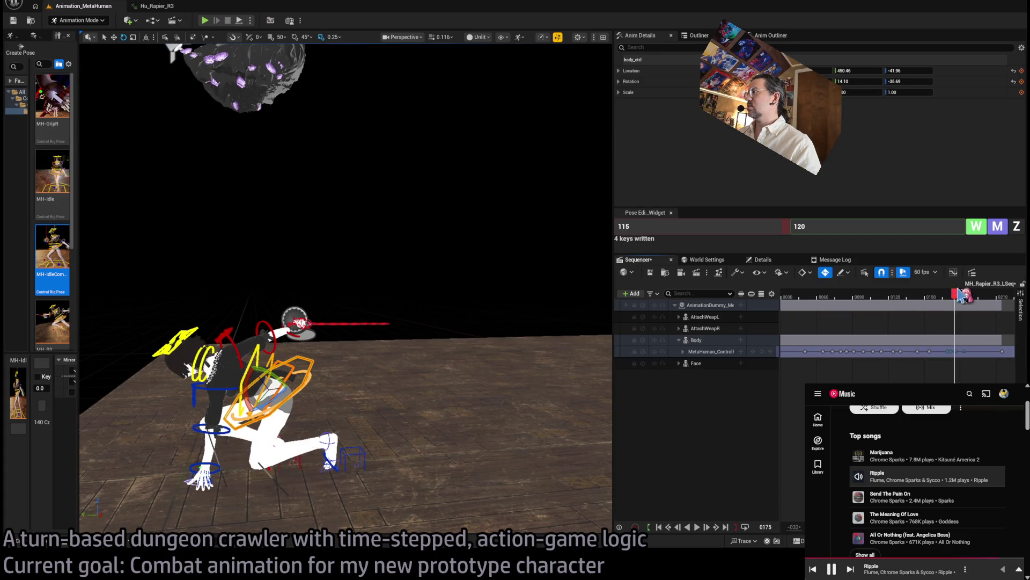
left_click_drag(935, 297, 914, 295)
key("space")
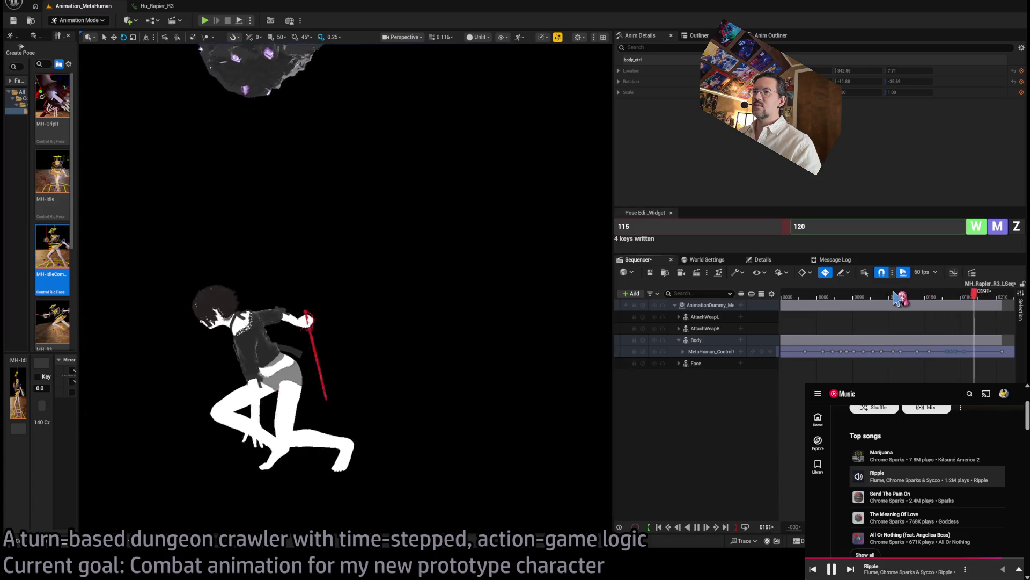
key("space")
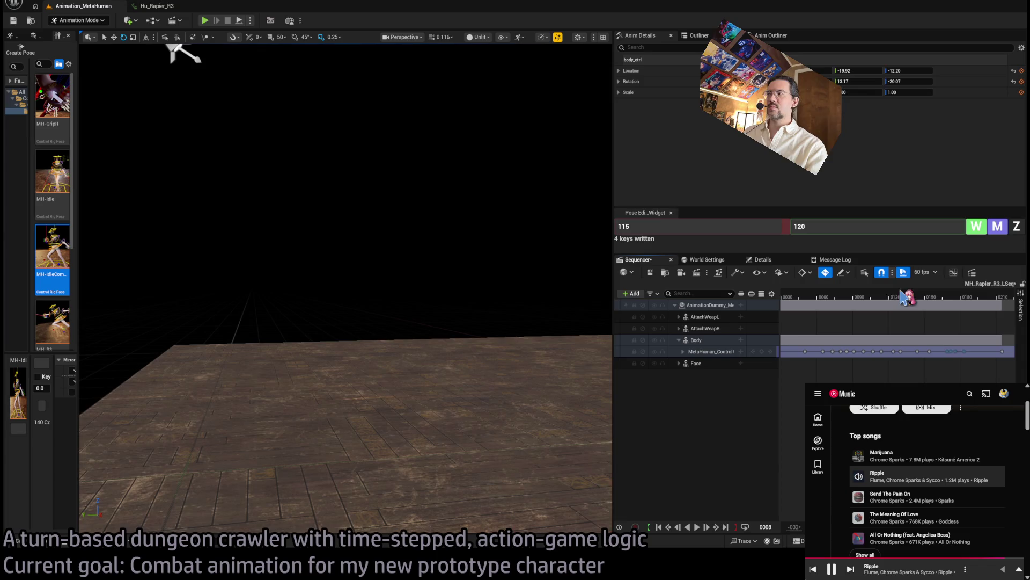
key("space")
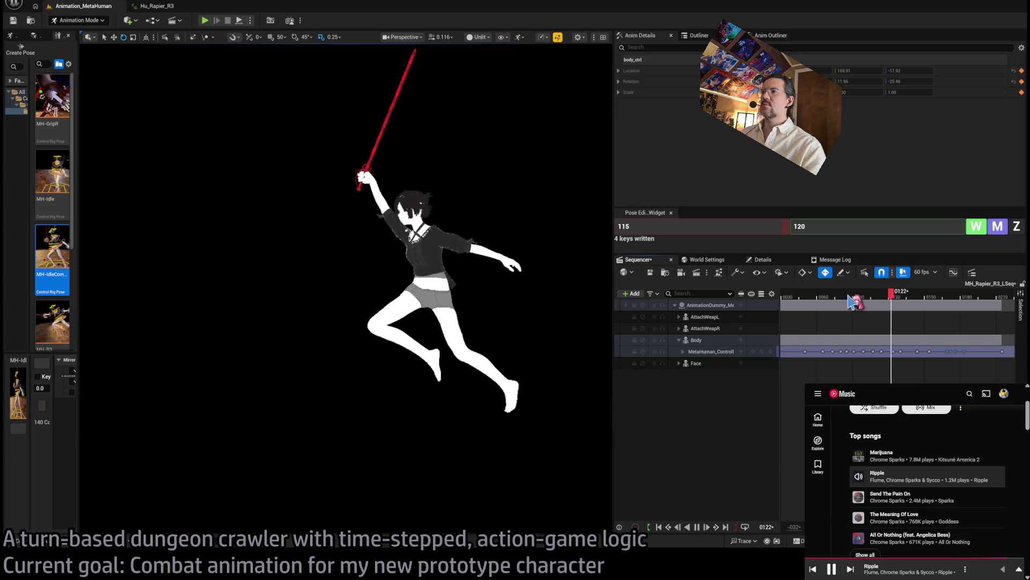
key("space")
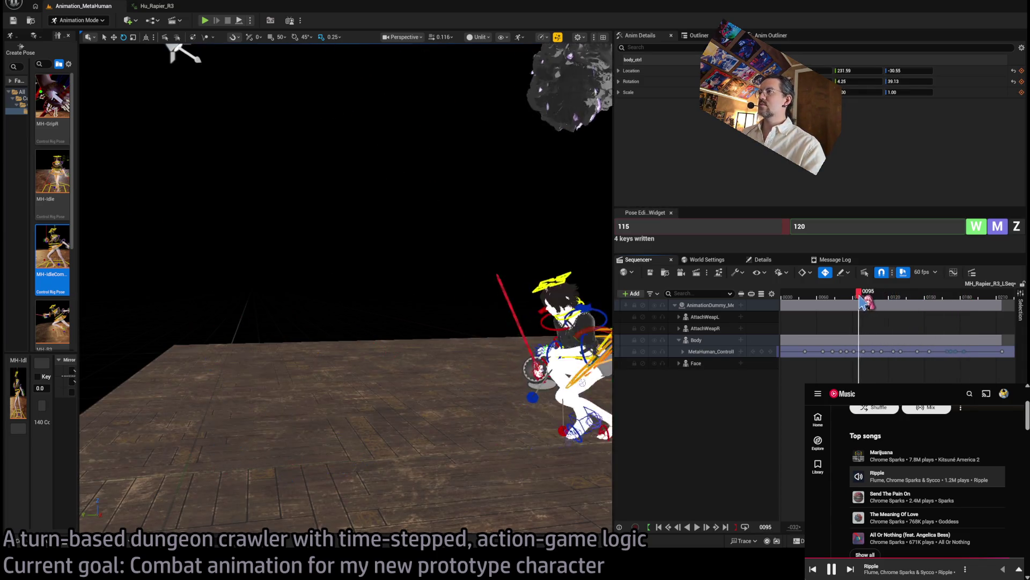
key("space")
key("space")
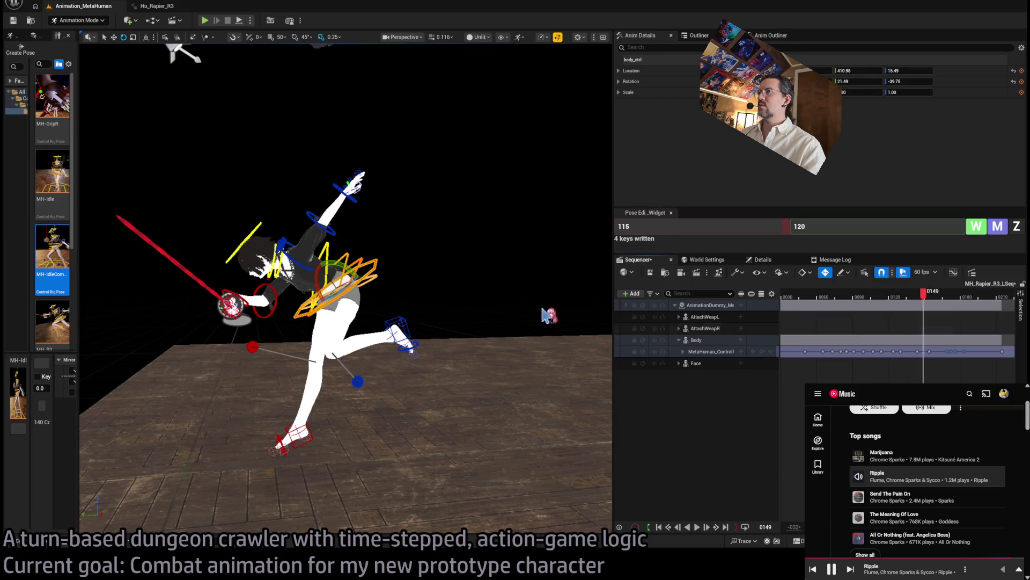
Expand the MetaHuman_ControlRig track into its controls and select the right upper arm control.
left_click(683, 352)
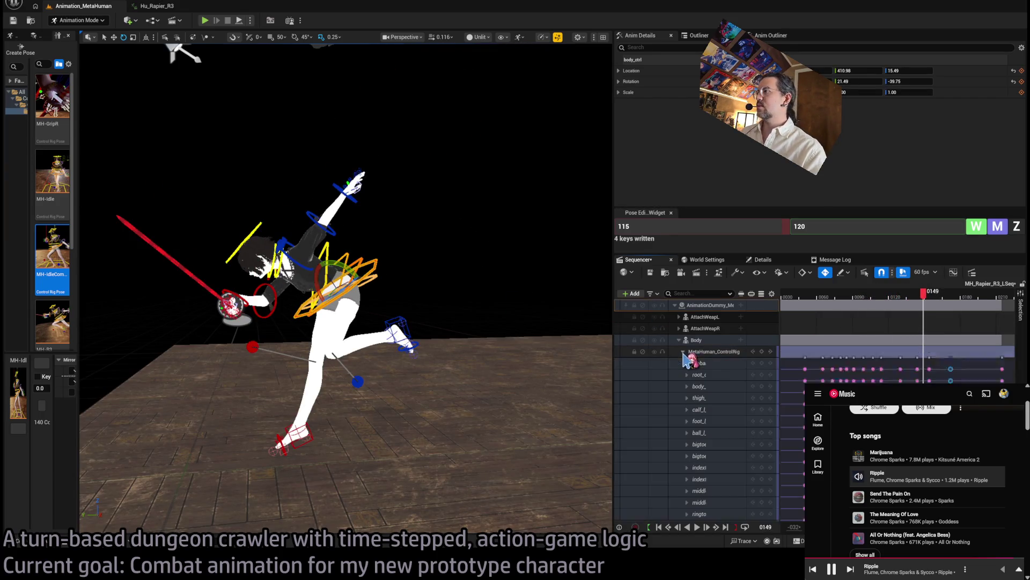
left_click_drag(297, 288, 288, 291)
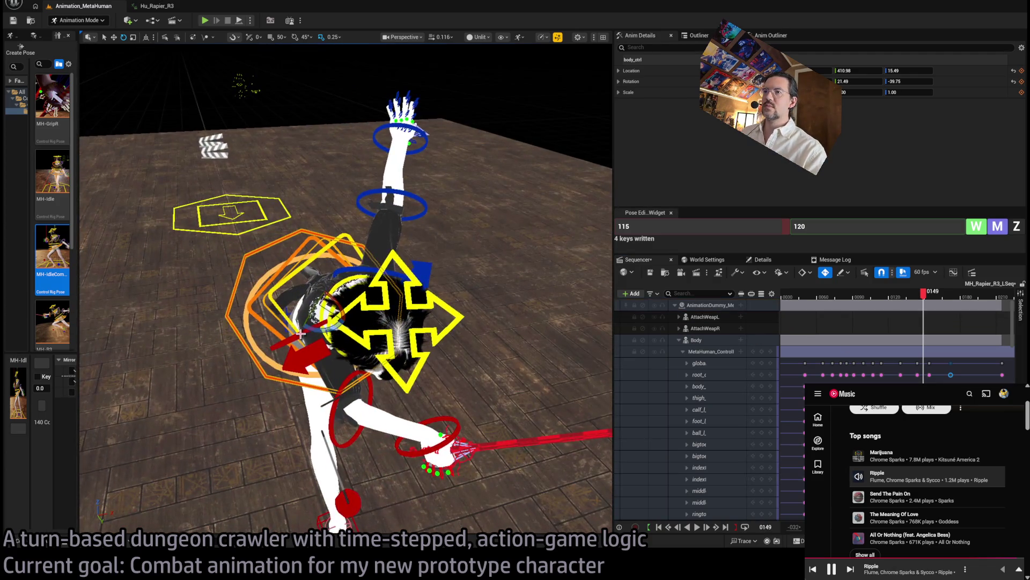
left_click(364, 368)
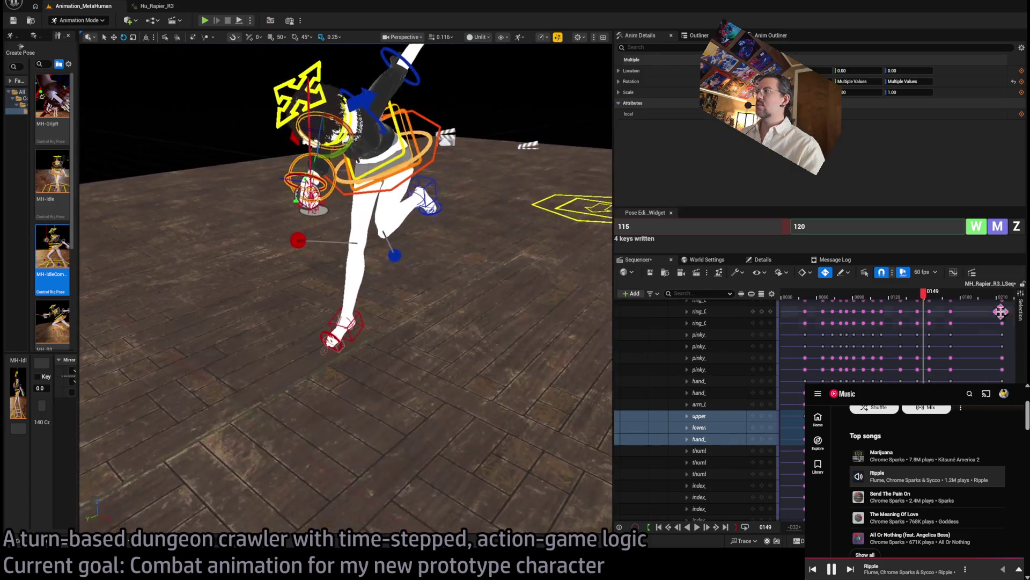
Scrub the attack frames between 136 and 166, then play through to frame 187.
left_click_drag(932, 298, 947, 298)
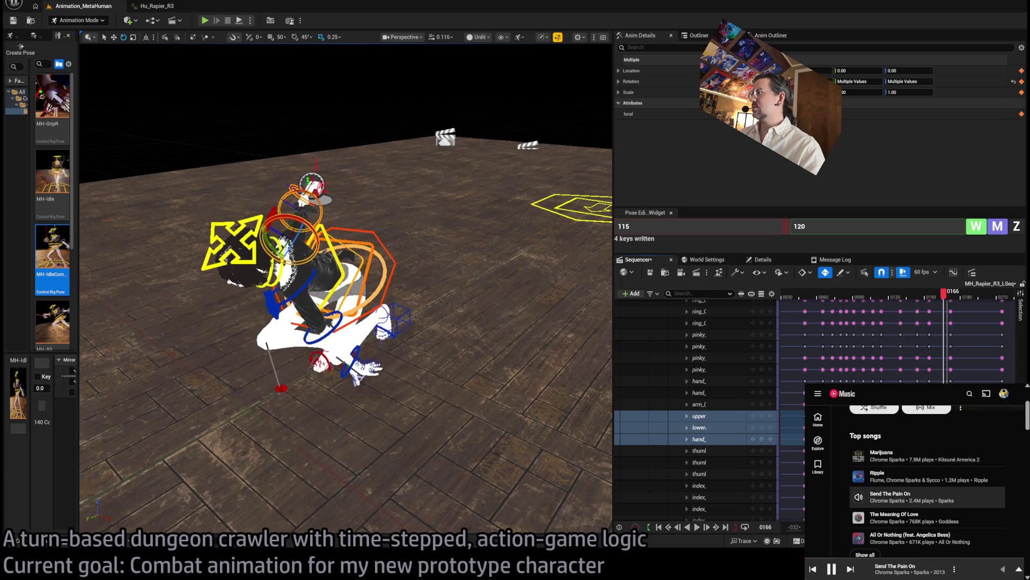
mouse_move(947, 301)
left_mouse_down()
mouse_move(908, 300)
mouse_move(942, 300)
mouse_move(912, 302)
mouse_move(931, 304)
left_mouse_up()
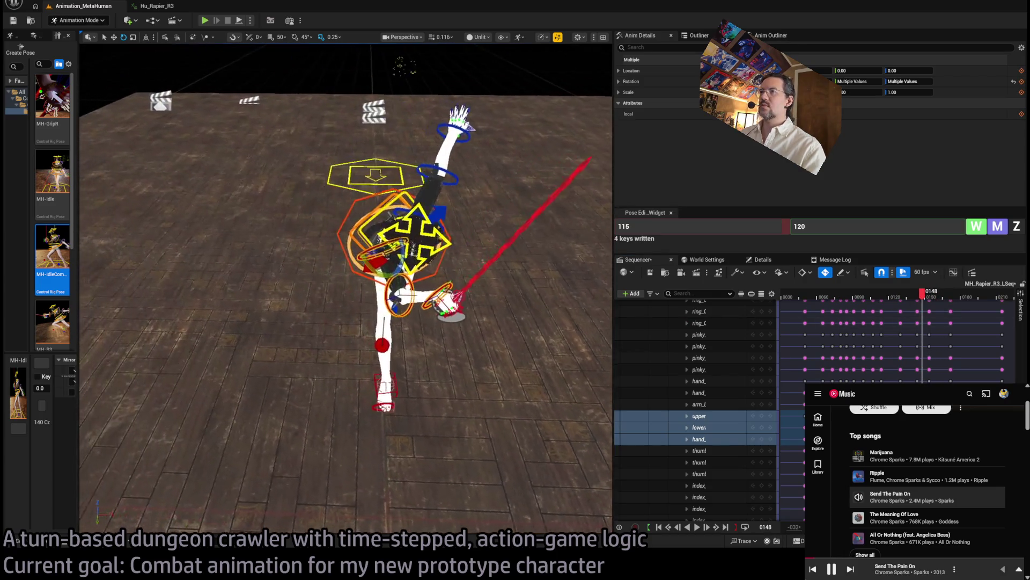
mouse_move(918, 299)
left_mouse_down()
mouse_move(949, 304)
mouse_move(930, 295)
left_mouse_up()
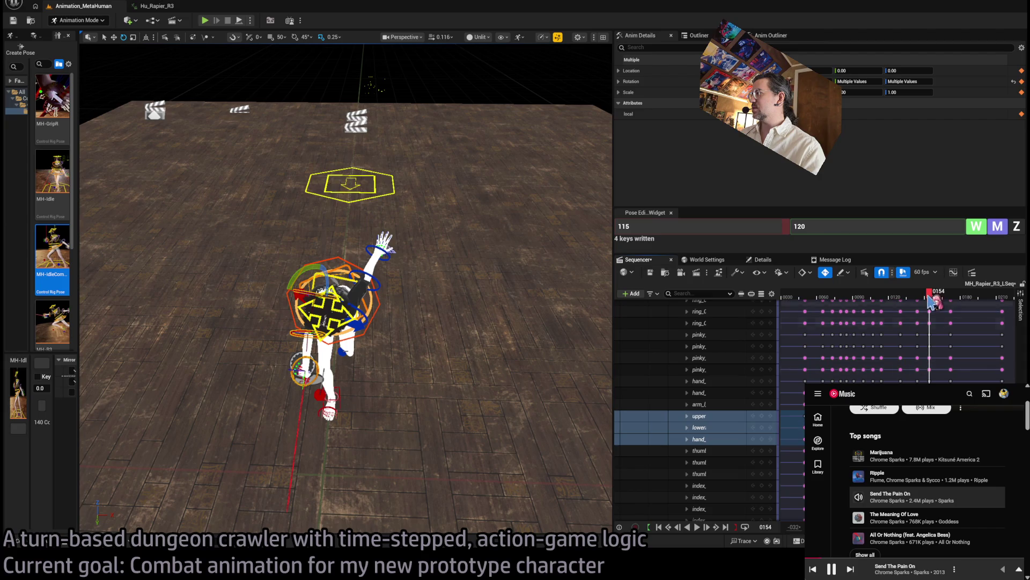
mouse_move(930, 296)
left_mouse_down()
mouse_move(910, 297)
mouse_move(964, 296)
mouse_move(855, 296)
left_mouse_up()
key("space")
key("space")
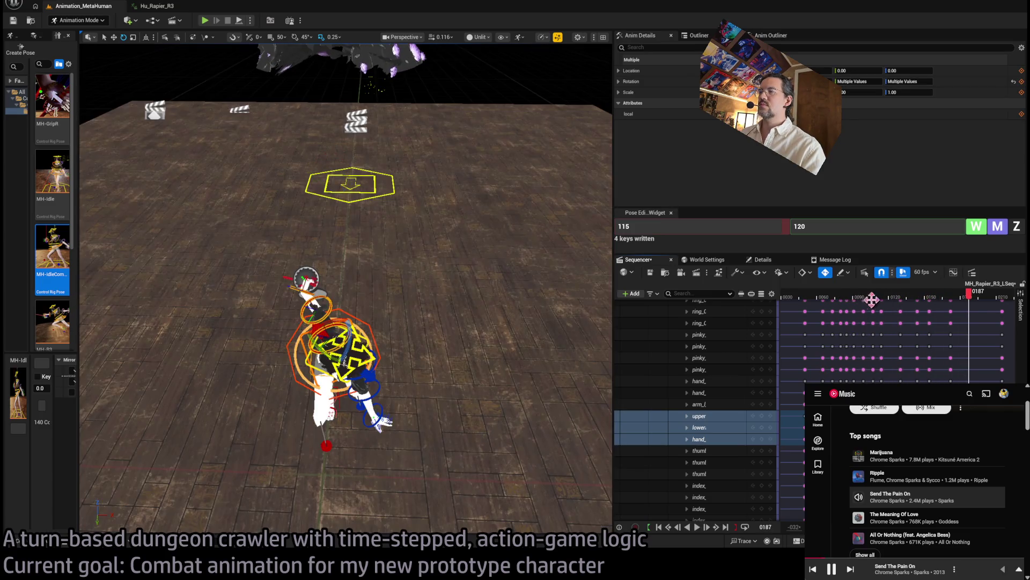
Replay the lunge from frame 71 and preview it through to frame 176.
left_click(837, 297)
key("space")
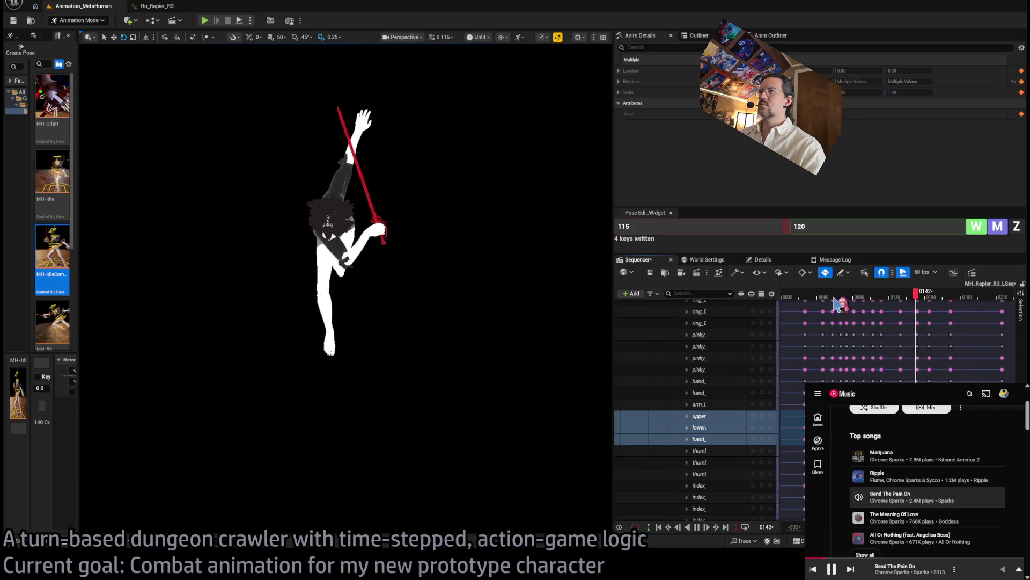
key("space")
left_click_drag(830, 296, 933, 296)
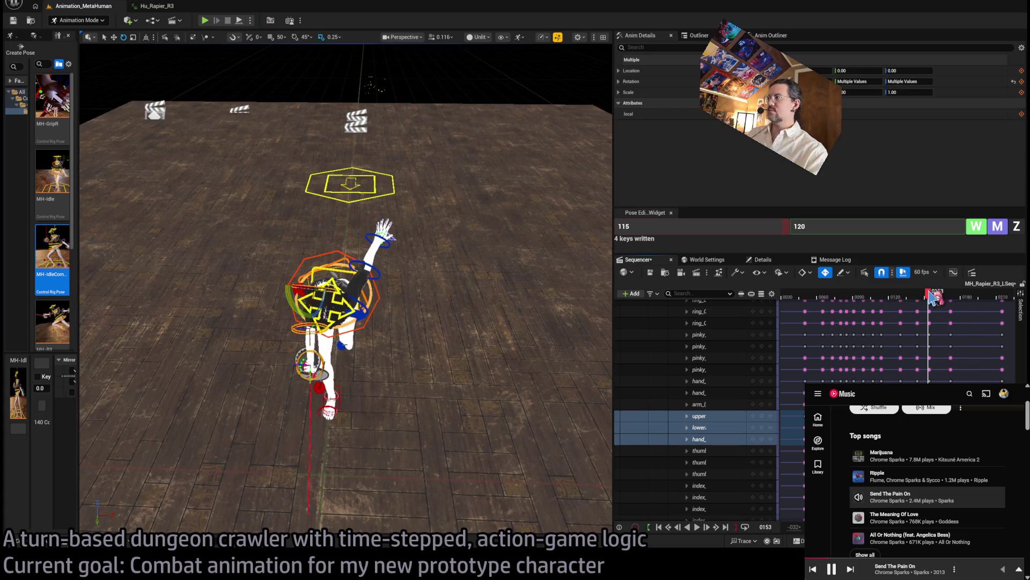
key("space")
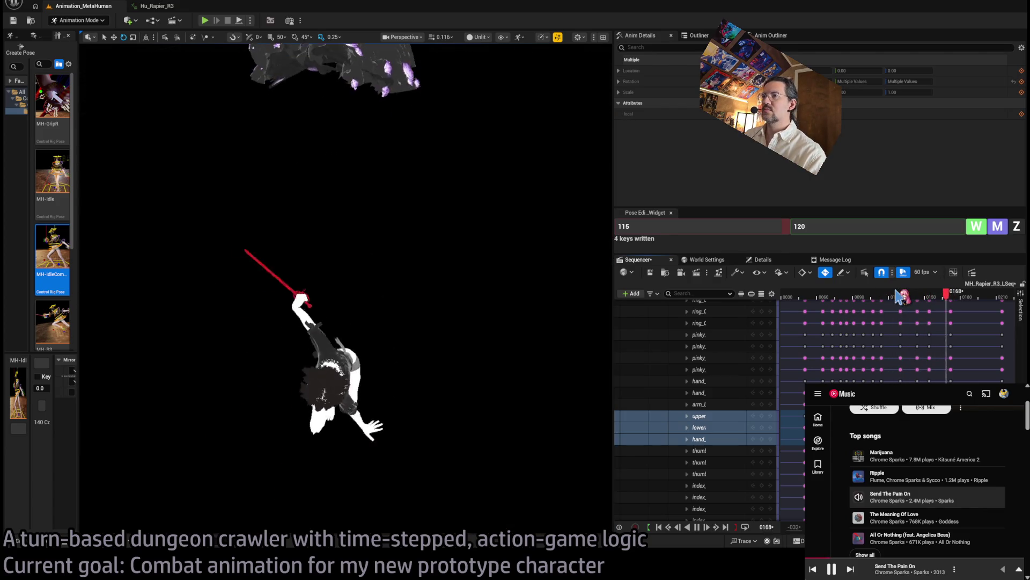
key("space")
left_click_drag(916, 294, 956, 294)
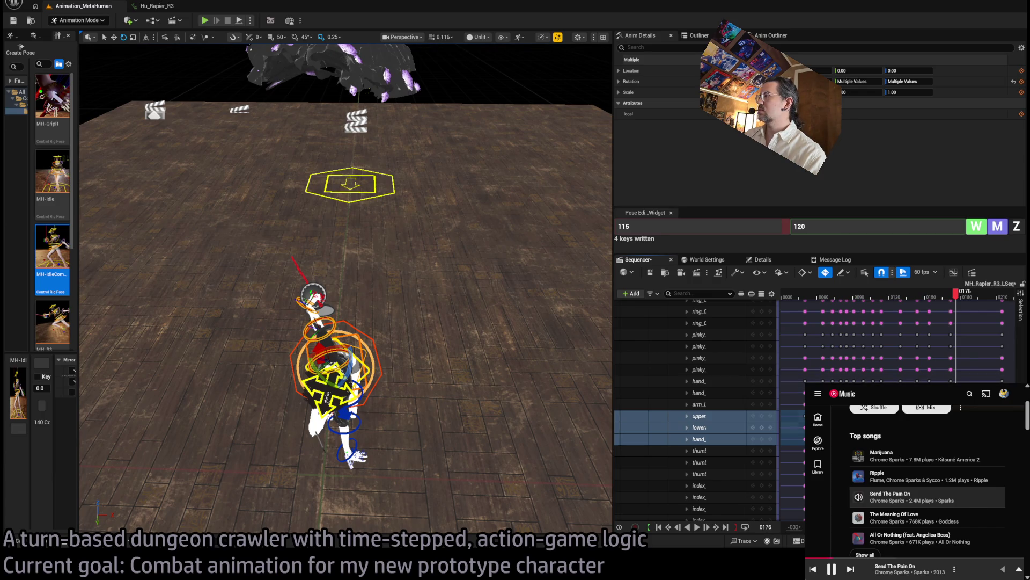
Scrub the arm swing around frames 158–165 and play the animation again.
mouse_move(956, 294)
left_mouse_down()
mouse_move(943, 294)
mouse_move(971, 294)
mouse_move(910, 294)
mouse_move(976, 294)
mouse_move(930, 301)
left_mouse_up()
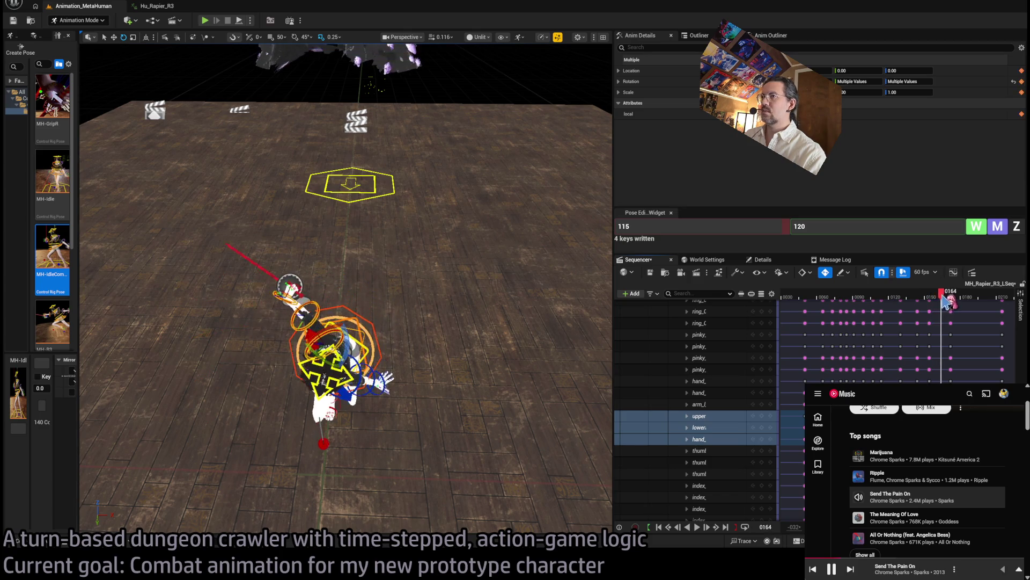
left_click_drag(946, 302, 928, 303)
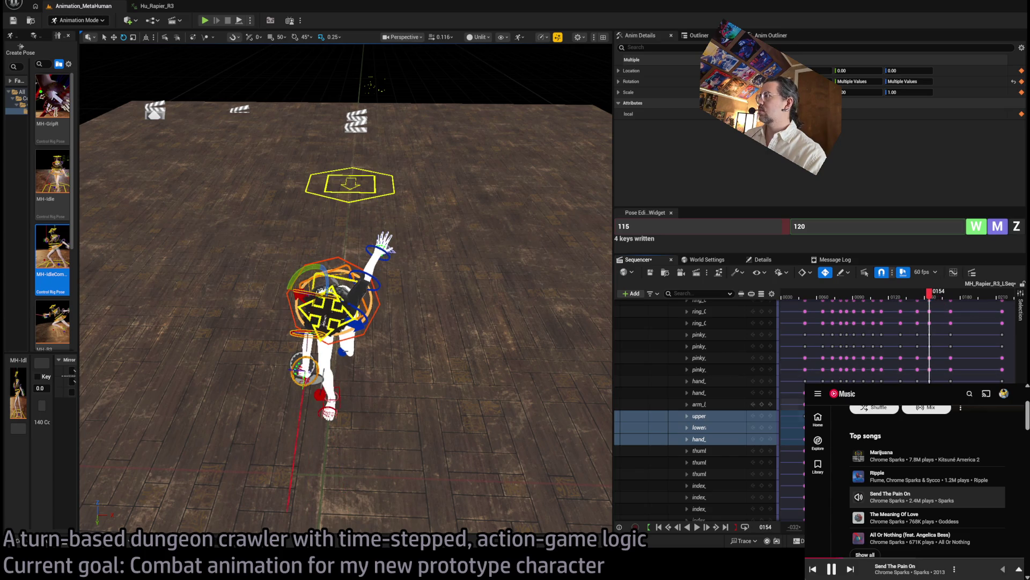
mouse_move(930, 303)
left_mouse_down()
mouse_move(939, 303)
mouse_move(920, 298)
mouse_move(989, 298)
mouse_move(885, 298)
mouse_move(968, 298)
left_mouse_up()
left_click_drag(898, 297, 939, 298)
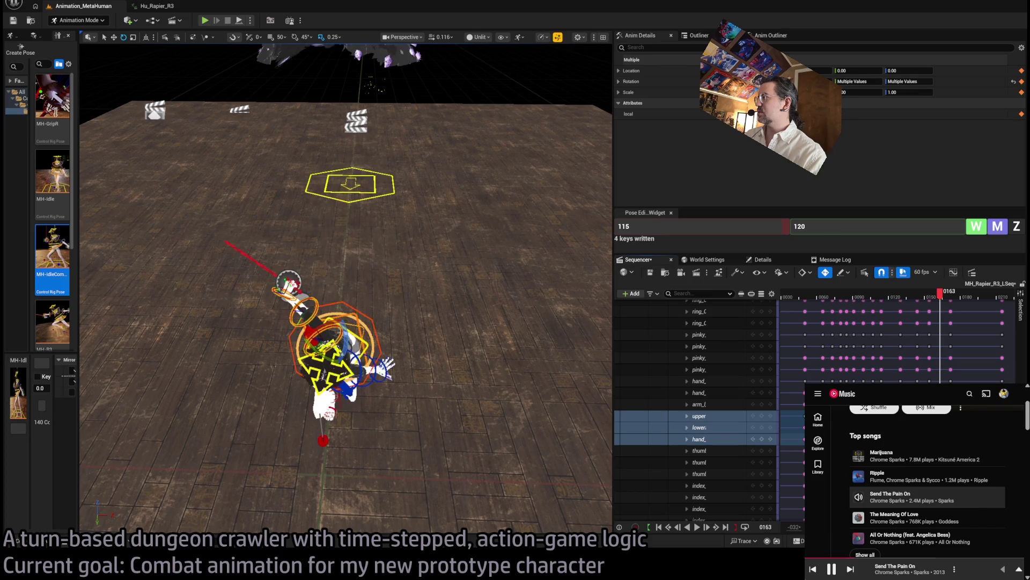
key("space")
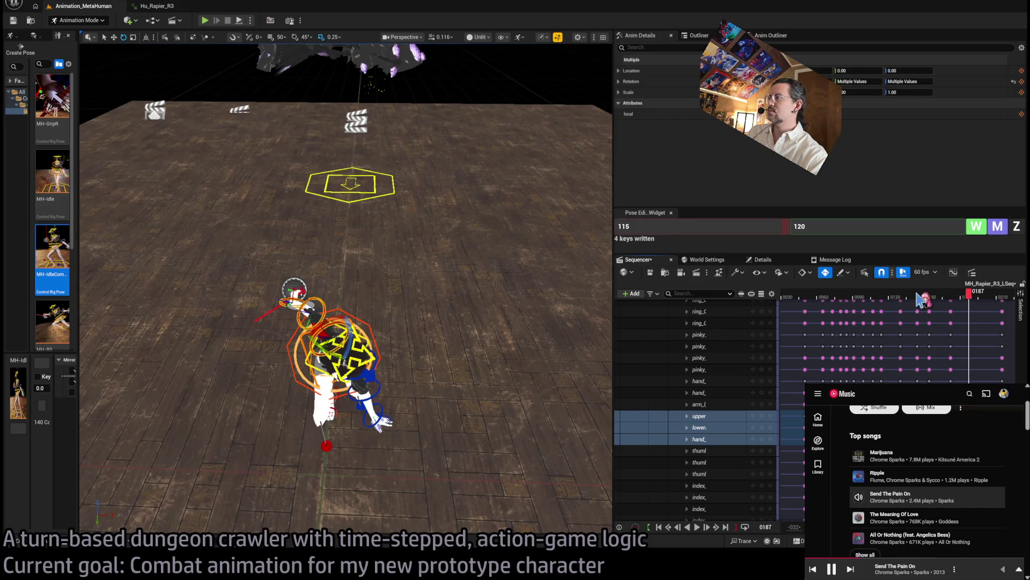
Replay from earlier frames and park at frame 127 with a low side view.
mouse_move(922, 299)
left_mouse_down()
mouse_move(967, 303)
mouse_move(942, 307)
left_mouse_up()
key("space")
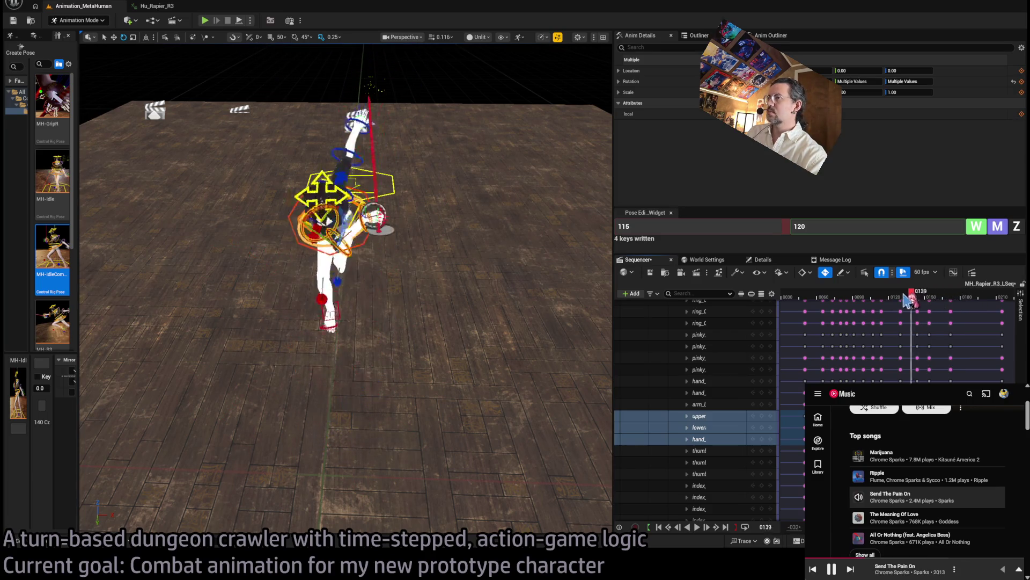
key("space")
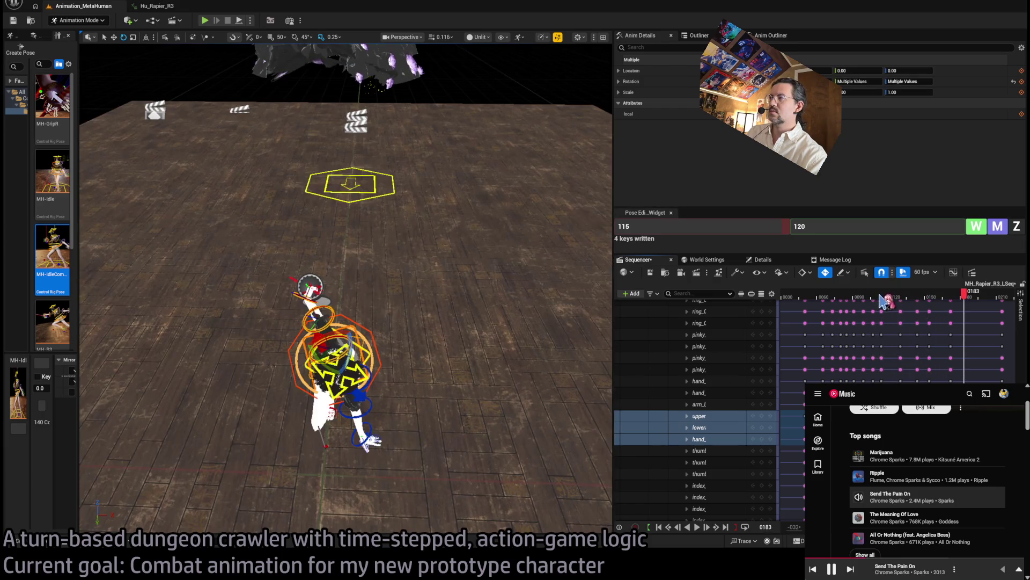
left_click(907, 301)
key("space")
left_click(900, 304)
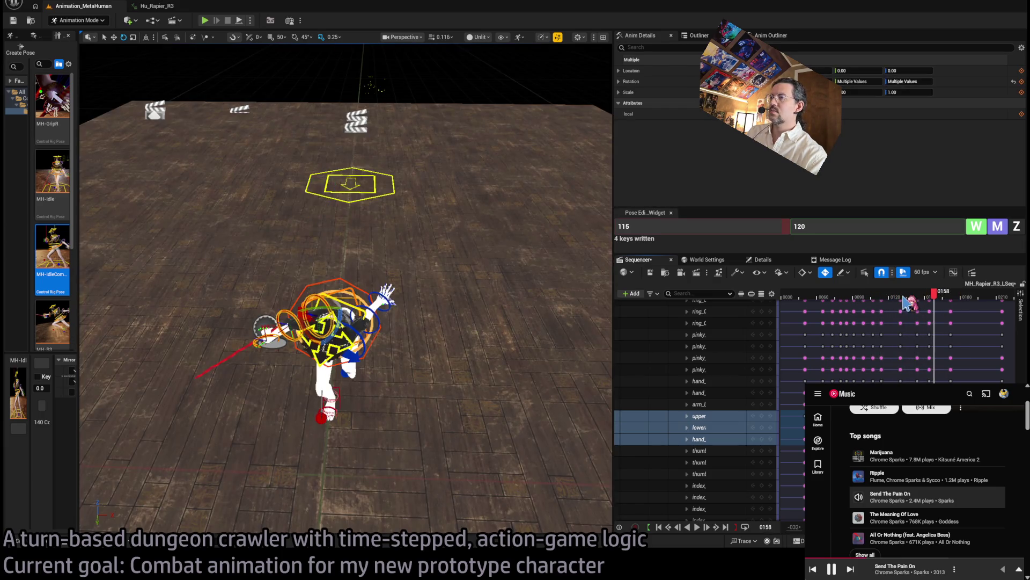
key("space")
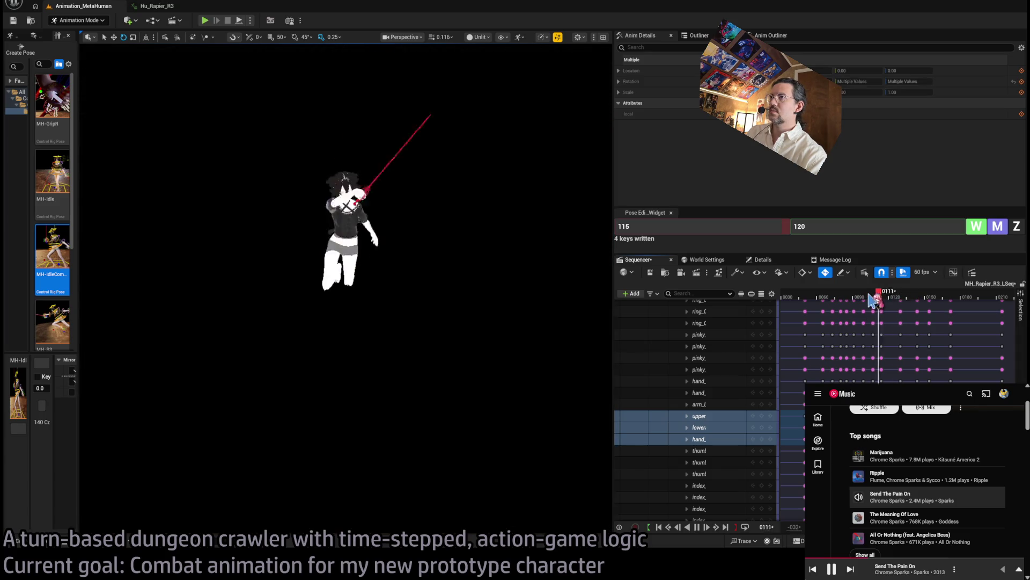
key("space")
left_click_drag(880, 297, 898, 294)
left_click_drag(376, 268, 365, 198)
Select the left upper and lower arm controls and scrub frames 128–148 to check the arm.
left_click(416, 297)
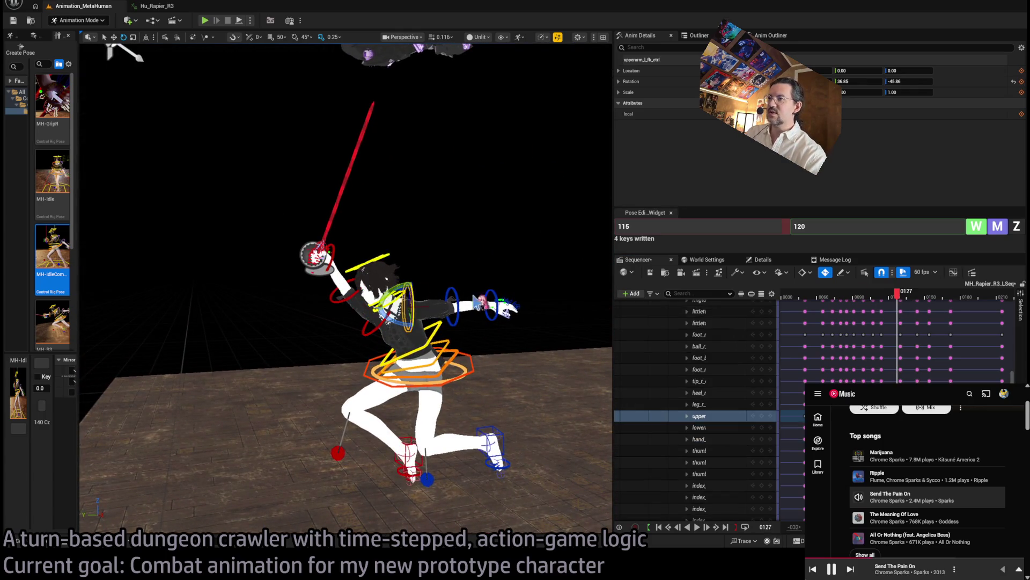
mouse_move(906, 295)
left_mouse_down()
mouse_move(943, 303)
mouse_move(923, 305)
mouse_move(948, 299)
mouse_move(895, 298)
mouse_move(921, 297)
mouse_move(906, 300)
left_mouse_up()
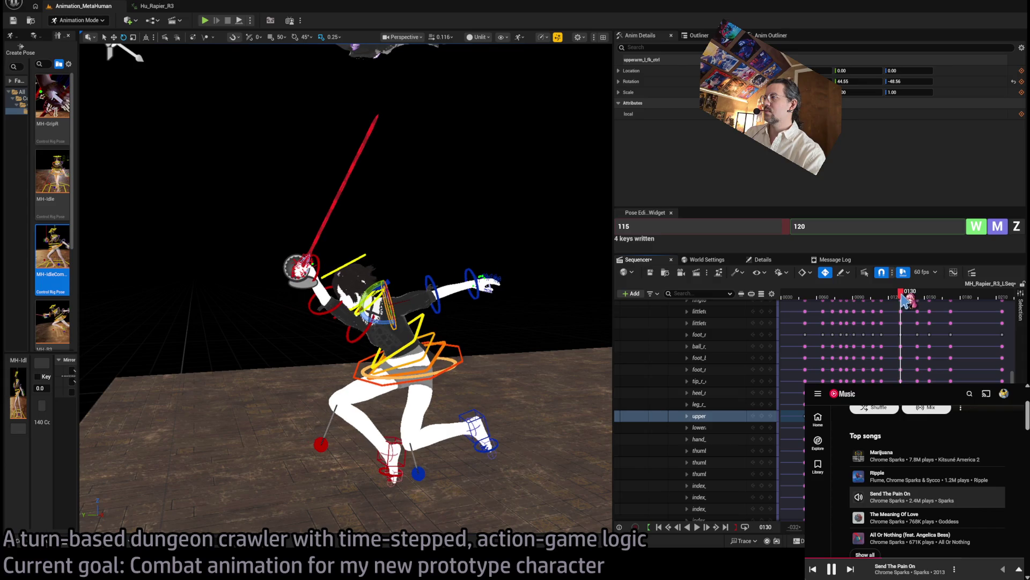
left_click(426, 311)
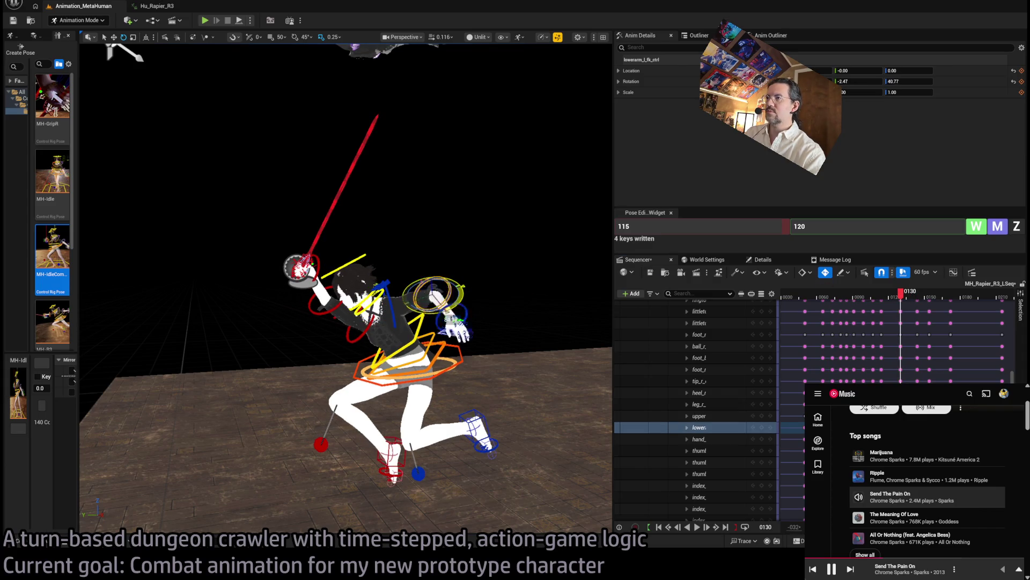
mouse_move(916, 290)
left_mouse_down()
mouse_move(850, 298)
mouse_move(949, 299)
mouse_move(901, 300)
left_mouse_up()
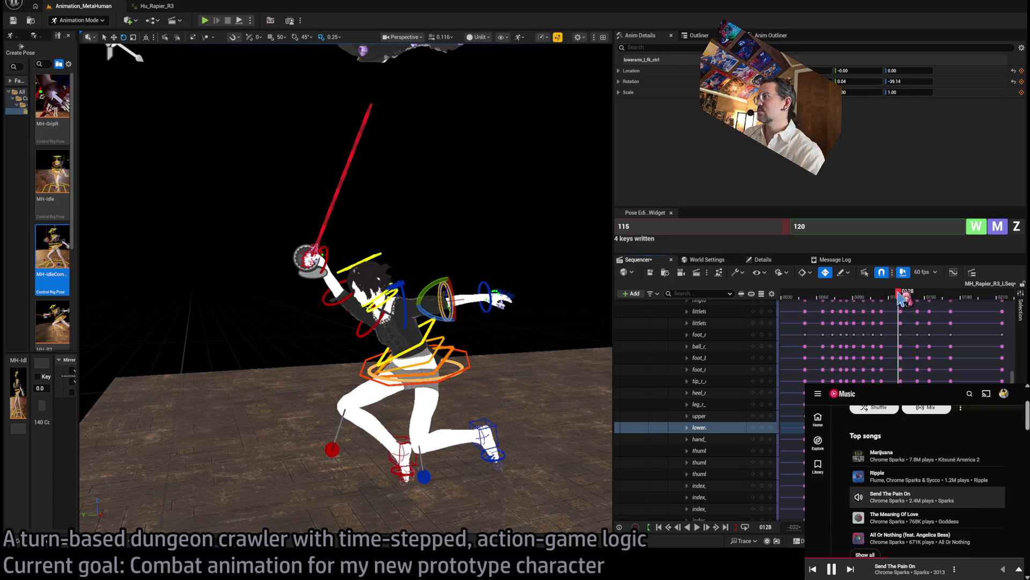
mouse_move(903, 299)
left_mouse_down()
mouse_move(880, 298)
mouse_move(928, 298)
mouse_move(858, 301)
mouse_move(895, 316)
mouse_move(961, 314)
left_mouse_up()
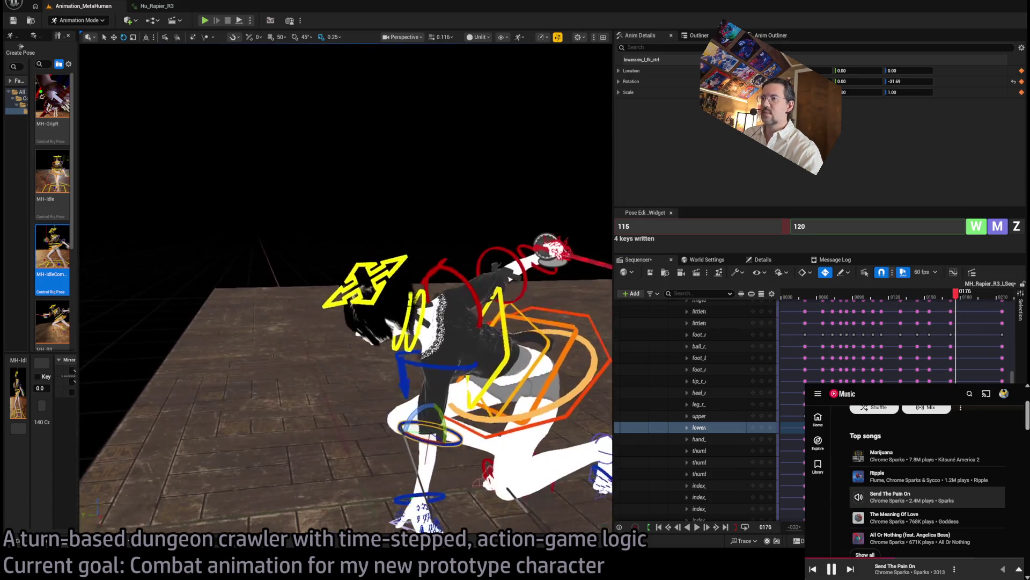
Key the left arm raised against the chest, then reselect both left arm controls at frame 162.
key("ctrl+z")
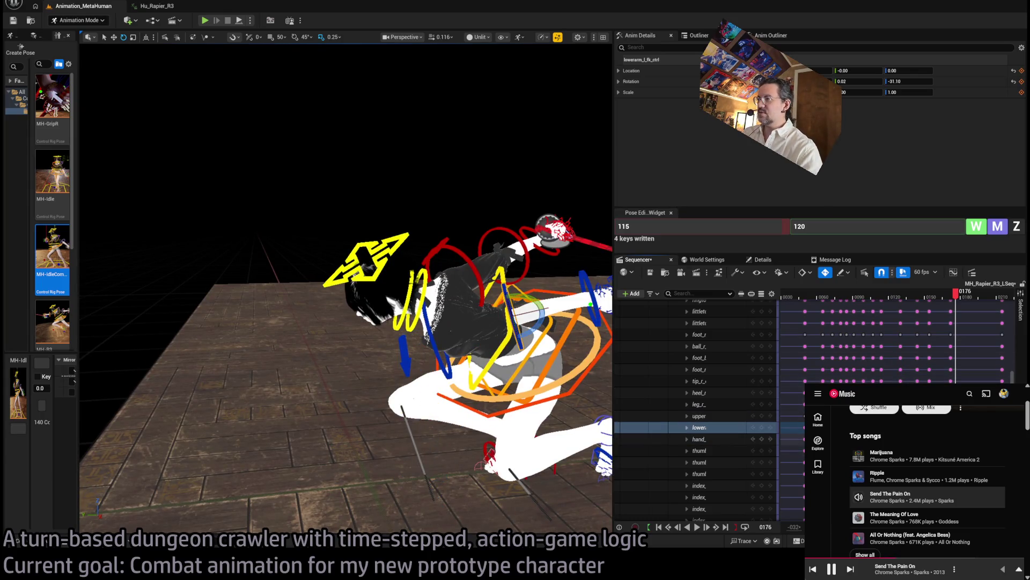
left_click_drag(552, 333, 429, 335)
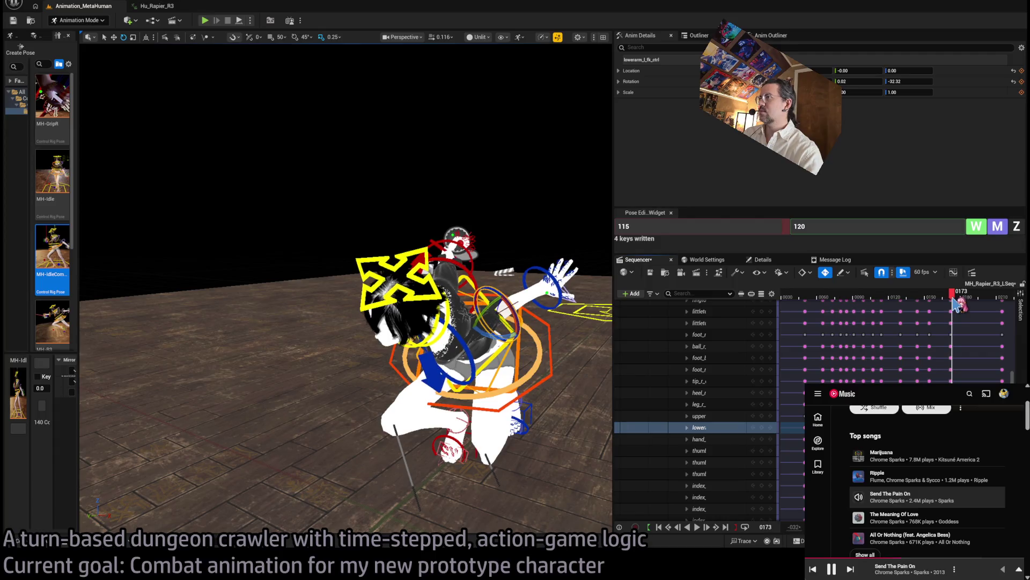
mouse_move(962, 303)
left_mouse_down()
mouse_move(927, 303)
mouse_move(946, 304)
left_mouse_up()
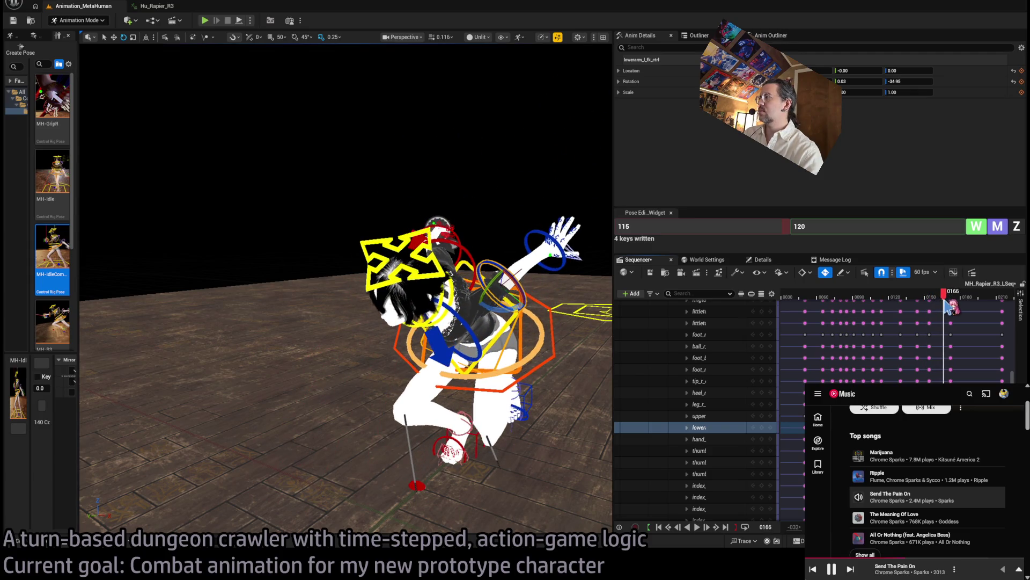
left_click(466, 240)
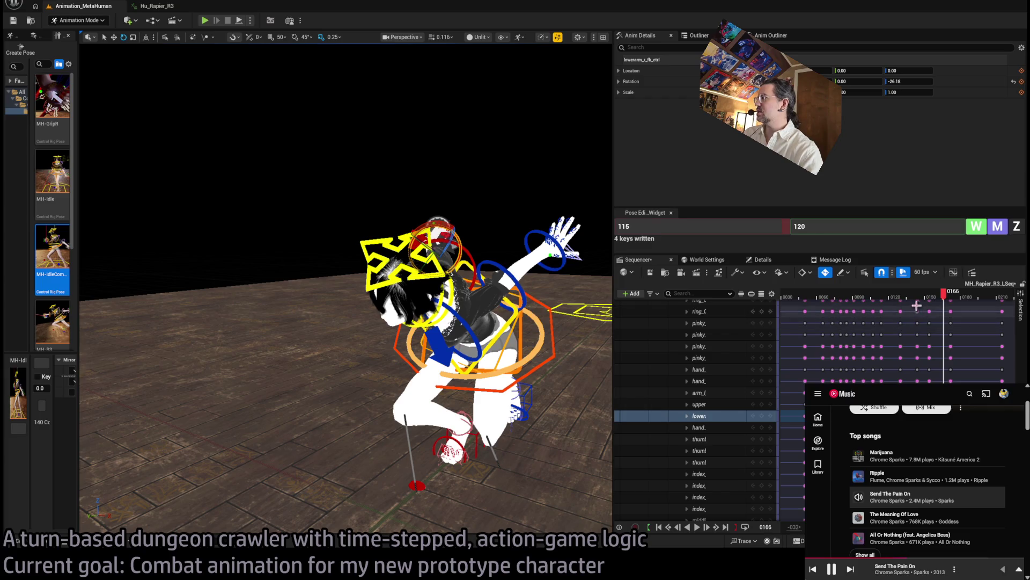
left_click_drag(950, 301, 944, 299)
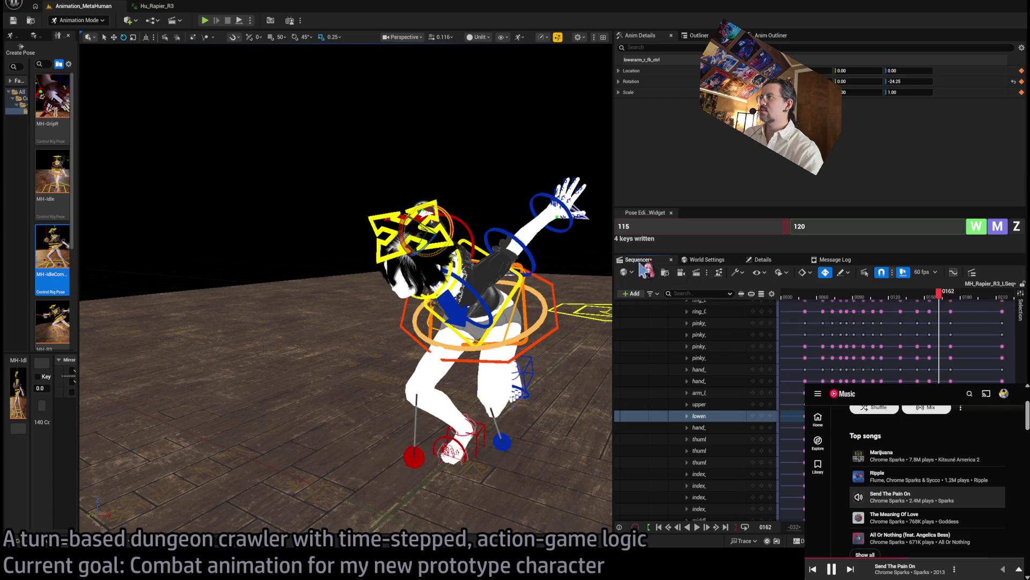
left_click(460, 299)
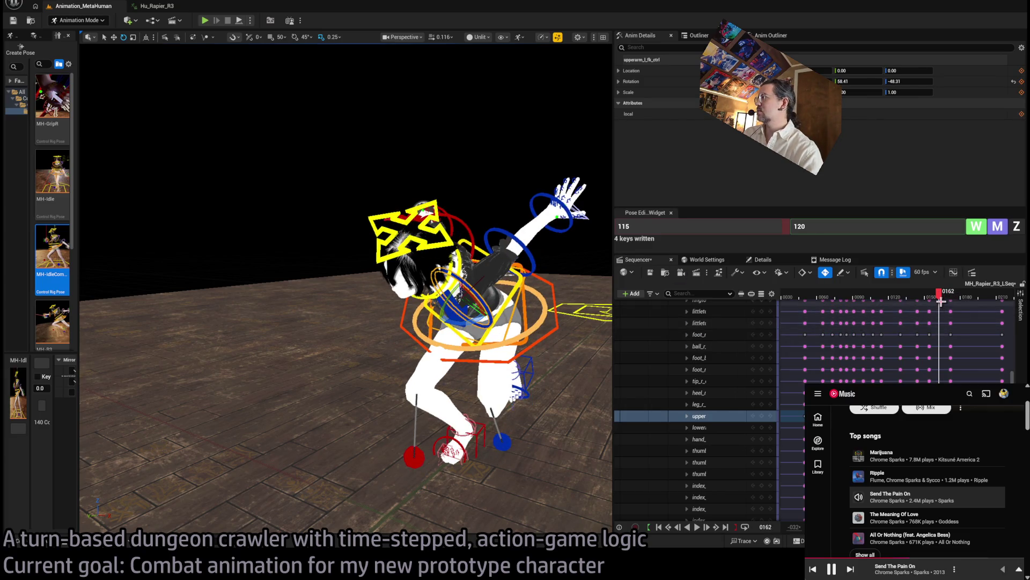
left_click(527, 249, "ctrl")
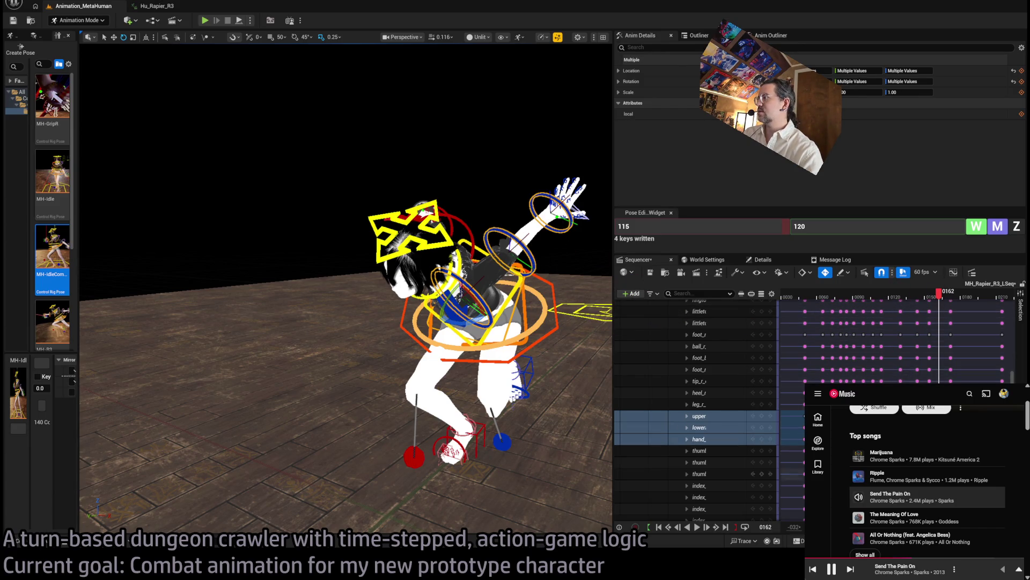
Zero the selected left arm controls at frame 162, then zero and rotate the left clavicle about -18 degrees.
left_click_drag(770, 226, 796, 226)
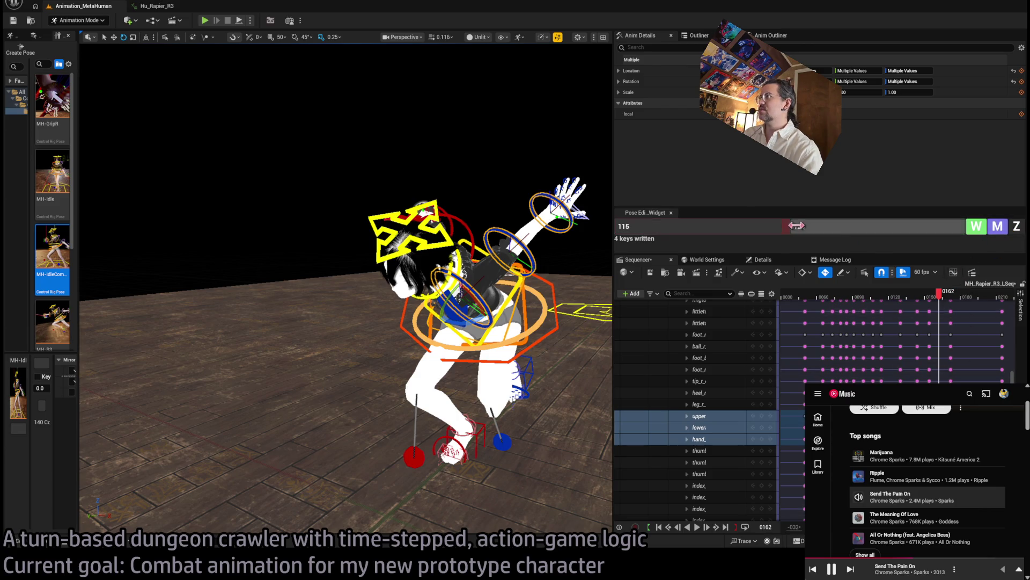
left_click(1016, 226)
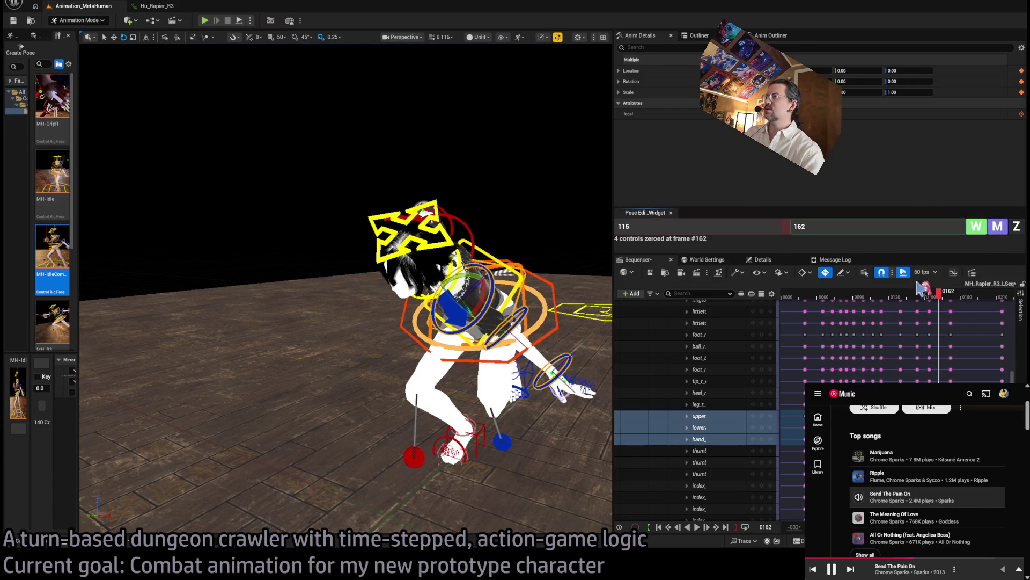
left_click_drag(443, 300, 443, 300)
left_click(455, 294)
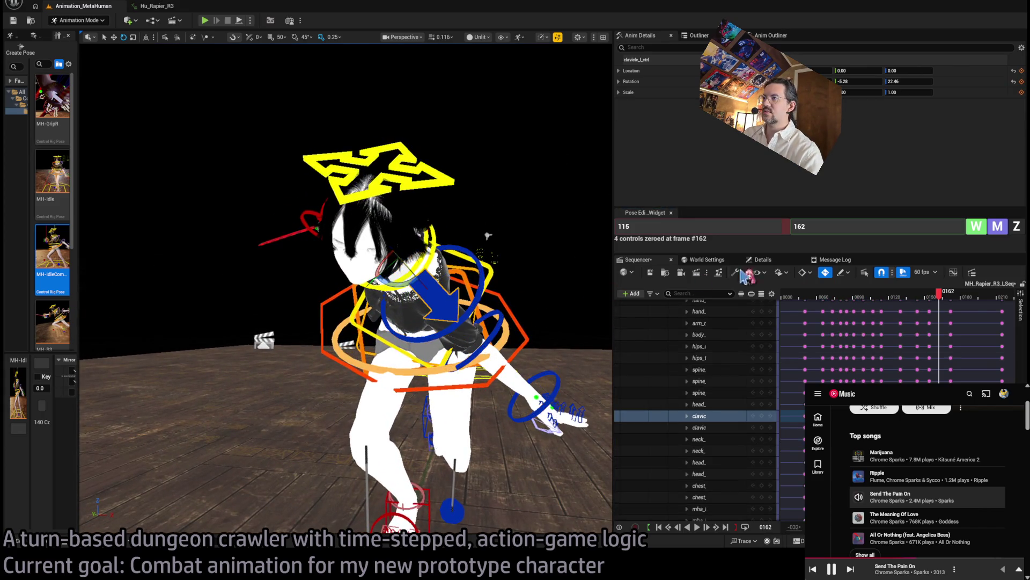
left_click(1018, 228)
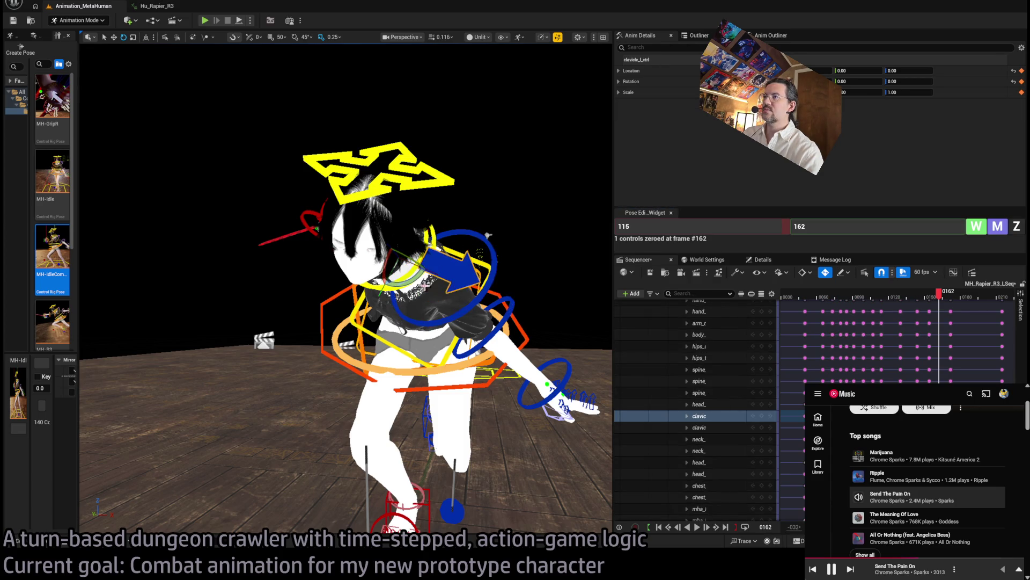
left_click_drag(424, 284, 428, 263)
Select the left lower arm control and bend it slightly.
left_click(478, 288)
mouse_move(478, 288)
left_mouse_down()
mouse_move(424, 294)
mouse_move(432, 252)
mouse_move(408, 215)
left_mouse_up()
mouse_move(494, 347)
left_mouse_down()
mouse_move(494, 300)
mouse_move(495, 348)
left_mouse_up()
left_click(458, 354)
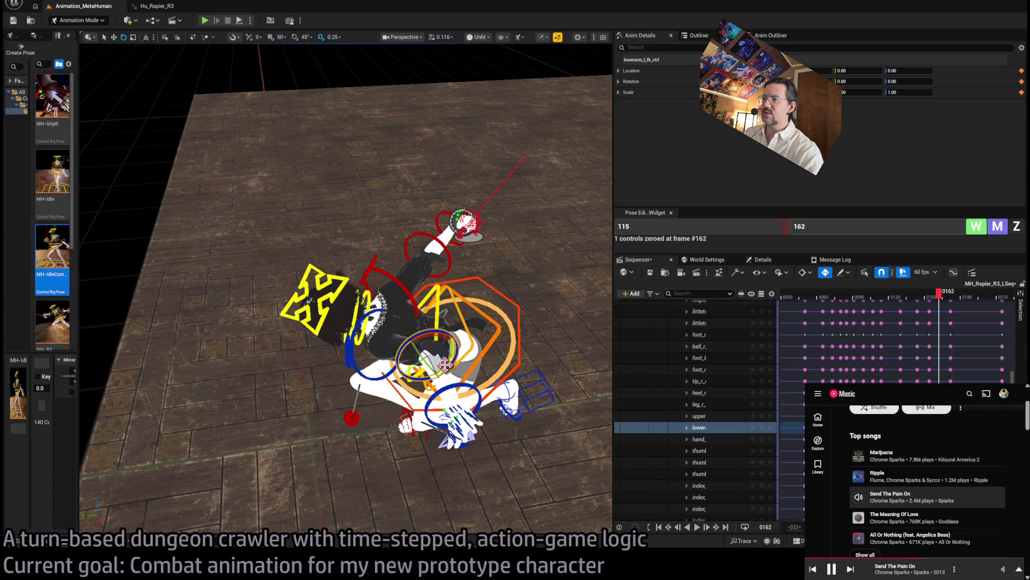
left_click_drag(459, 365, 456, 362)
mouse_move(346, 290)
left_mouse_down()
mouse_move(252, 194)
mouse_move(446, 328)
left_mouse_up()
Select the left hand control and frame a close front view of the arm.
left_click(407, 285)
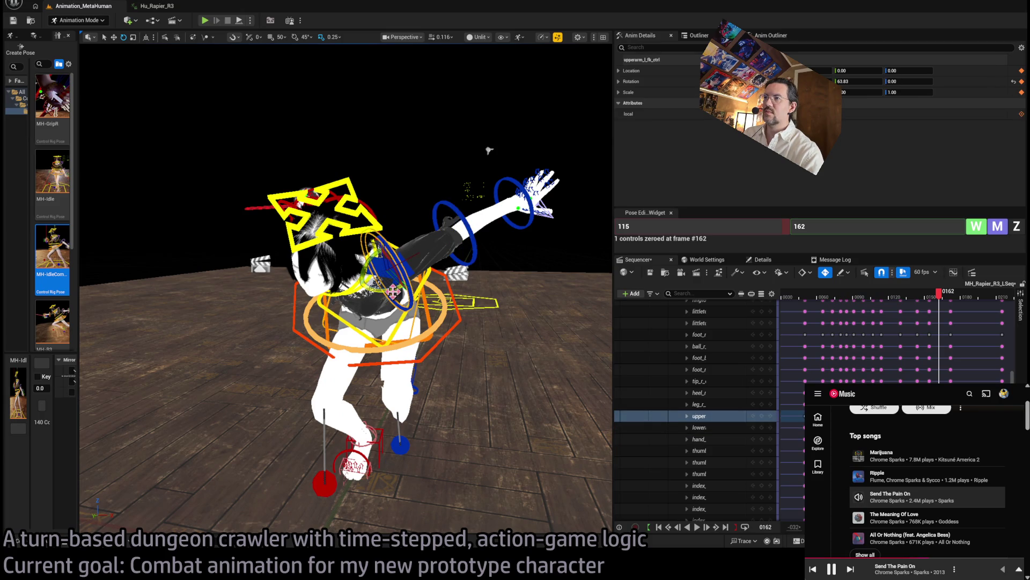
mouse_move(489, 150)
left_mouse_down()
mouse_move(424, 257)
mouse_move(438, 304)
left_mouse_up()
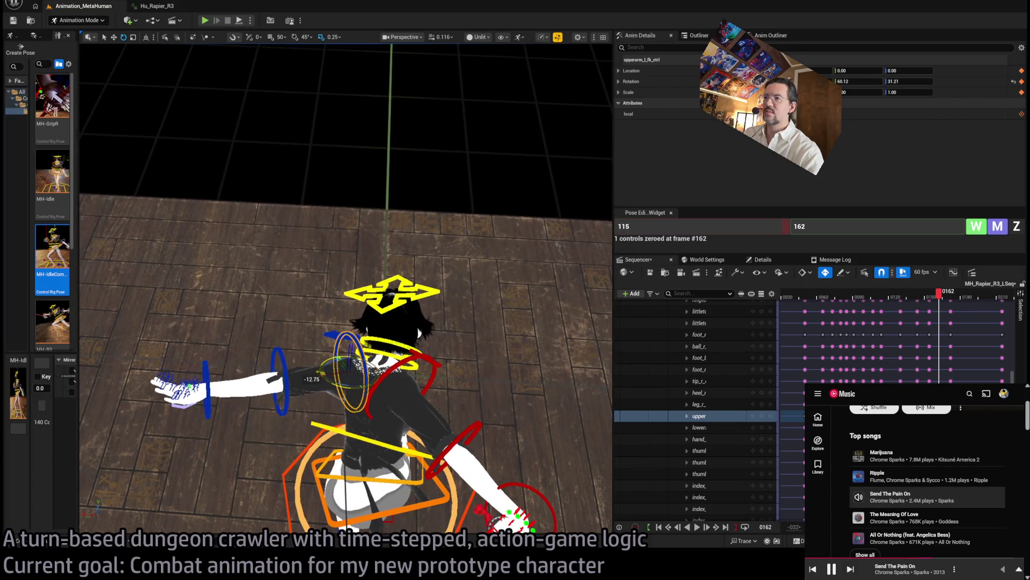
left_click(217, 389)
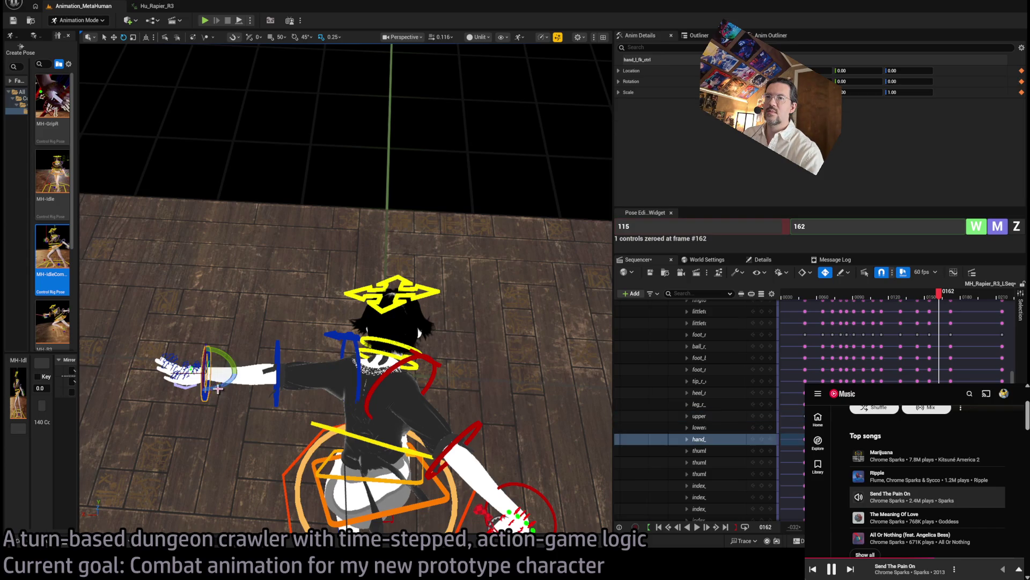
key("f")
mouse_move(231, 387)
left_mouse_down()
mouse_move(295, 376)
mouse_move(355, 314)
left_mouse_up()
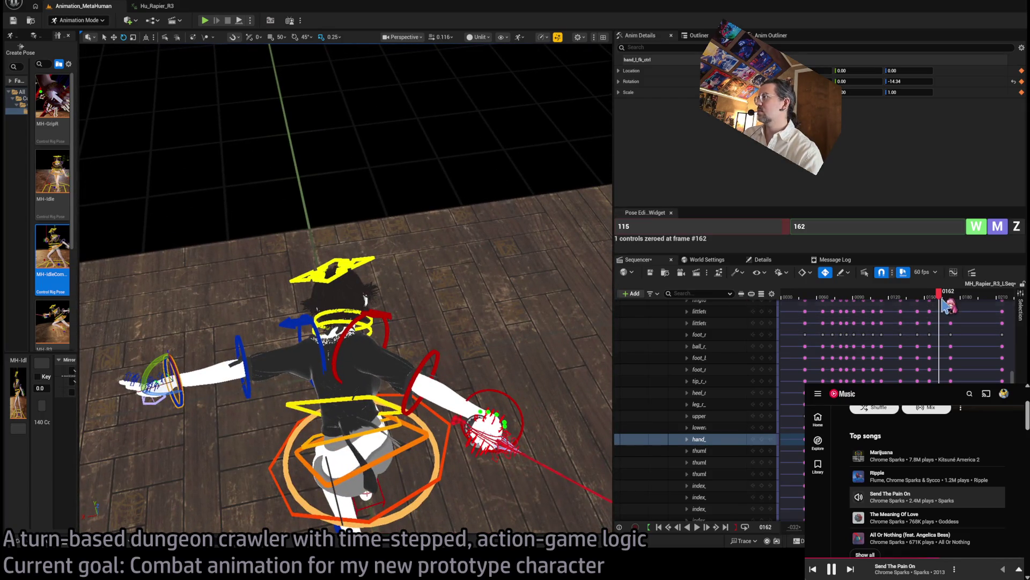
Back at frame 150, zero the left upper arm and forearm controls together.
left_click_drag(944, 300, 924, 299)
left_click_drag(558, 343, 389, 376)
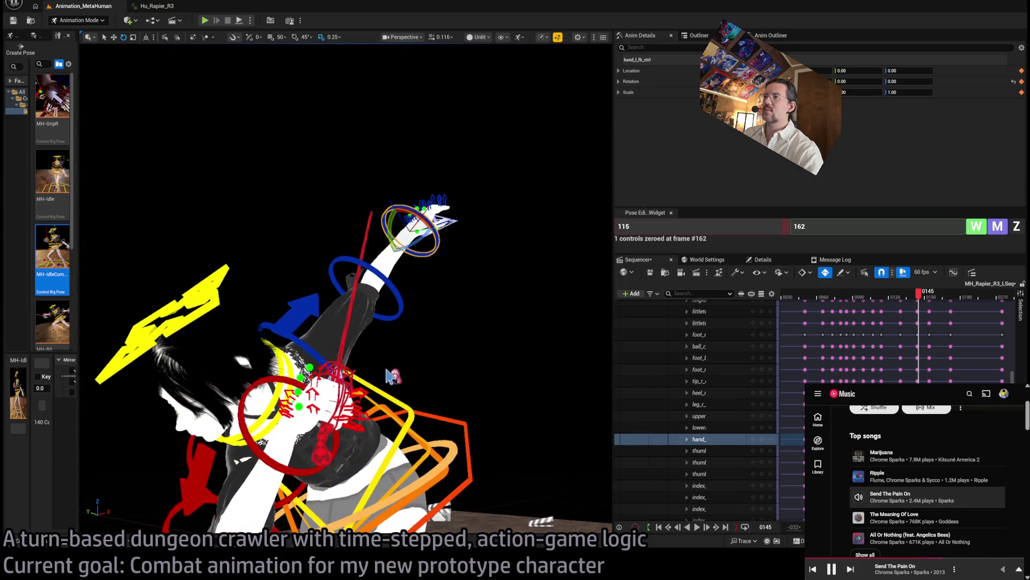
left_click(303, 342)
left_click(400, 308, "ctrl")
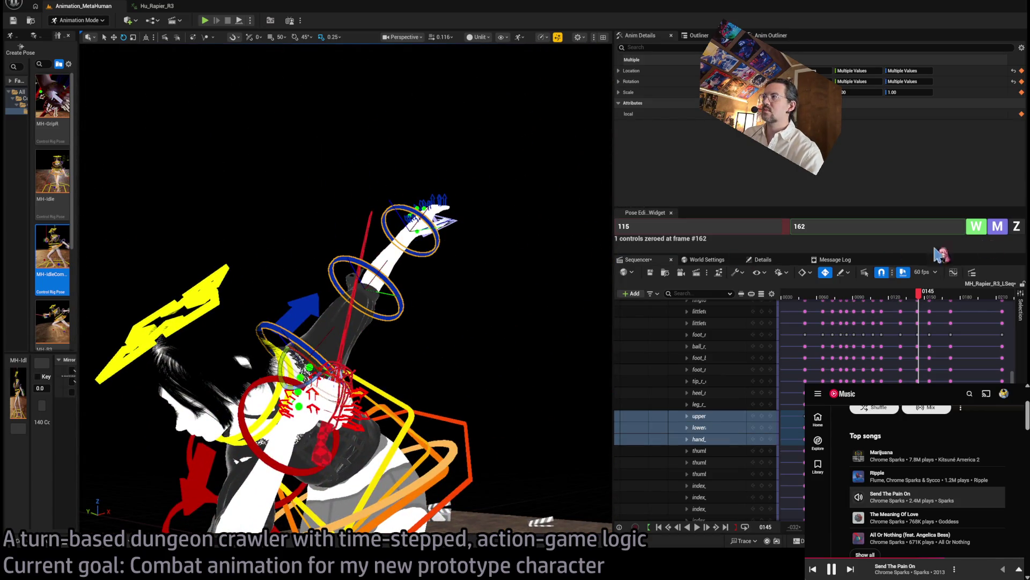
left_click(1019, 231)
type("145")
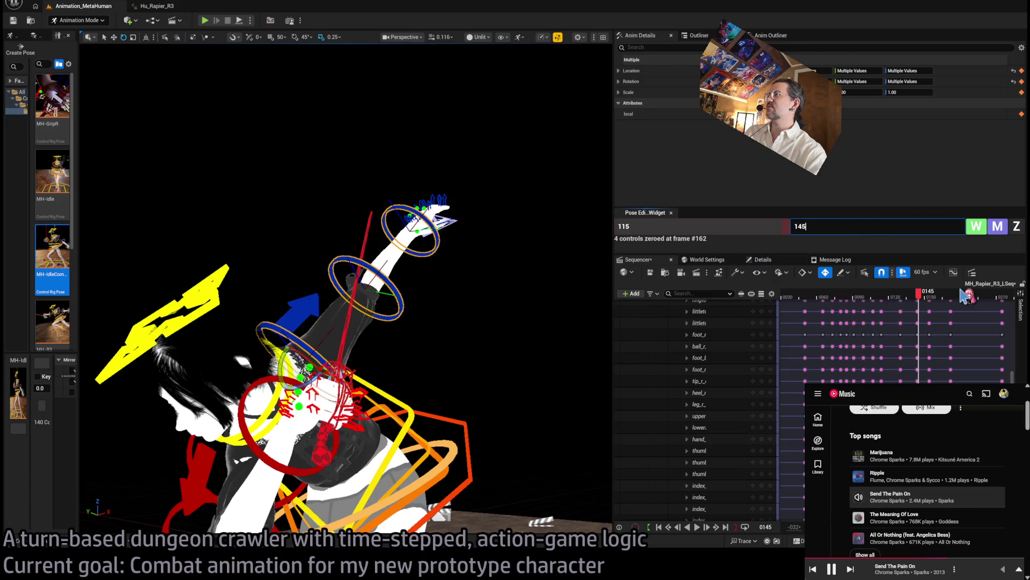
Zero the left arm controls at frame 145 and bend the left forearm to about 86 degrees.
left_click(1017, 227)
left_click(1017, 227)
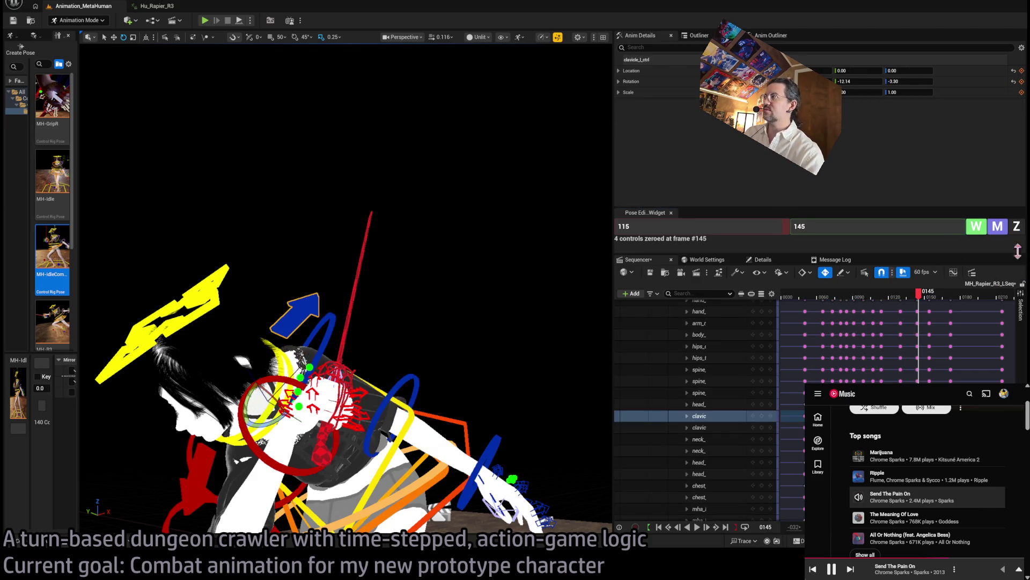
left_click_drag(305, 344, 417, 406)
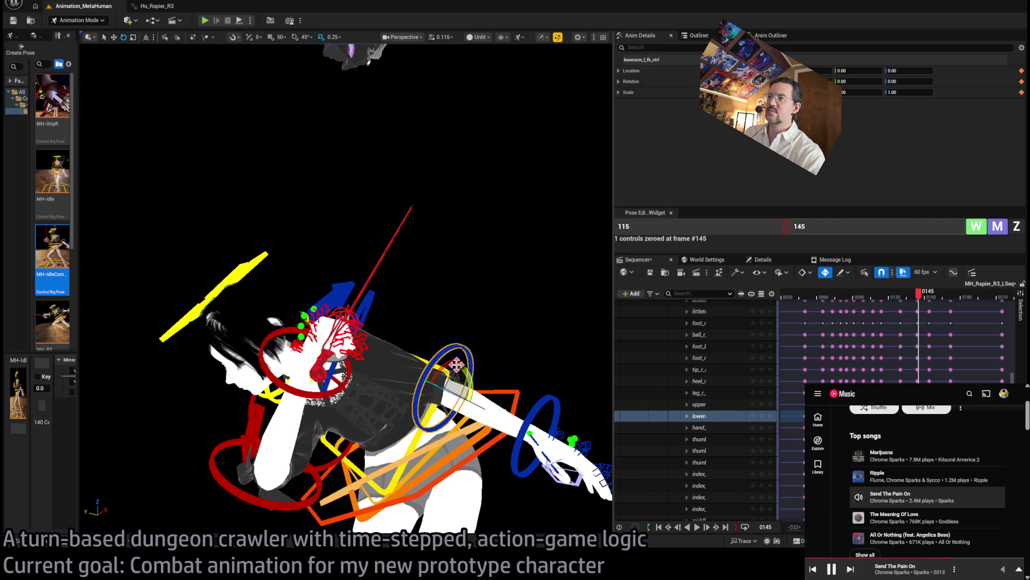
left_click_drag(463, 371, 483, 377)
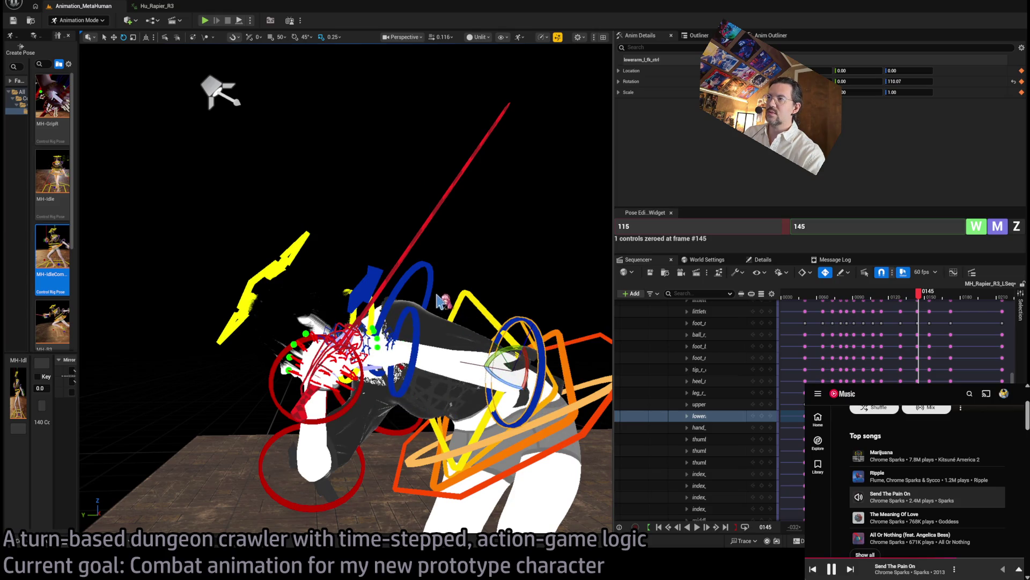
Rotate the left upper arm about 30 degrees and readjust the forearm bend.
left_click(457, 316)
mouse_move(425, 300)
left_mouse_down()
mouse_move(430, 331)
mouse_move(436, 271)
left_mouse_up()
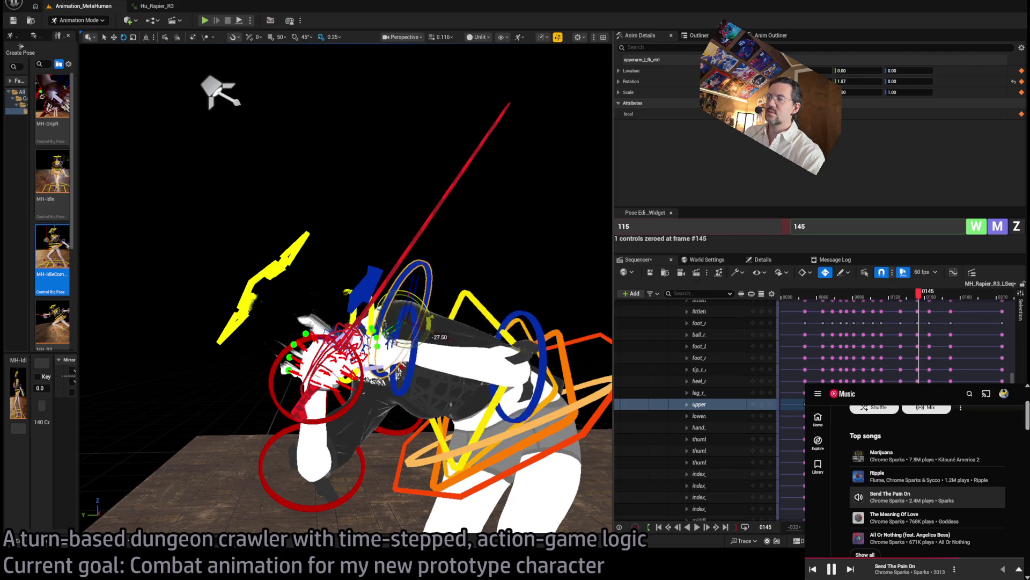
left_click_drag(418, 327, 419, 329)
left_click(458, 398)
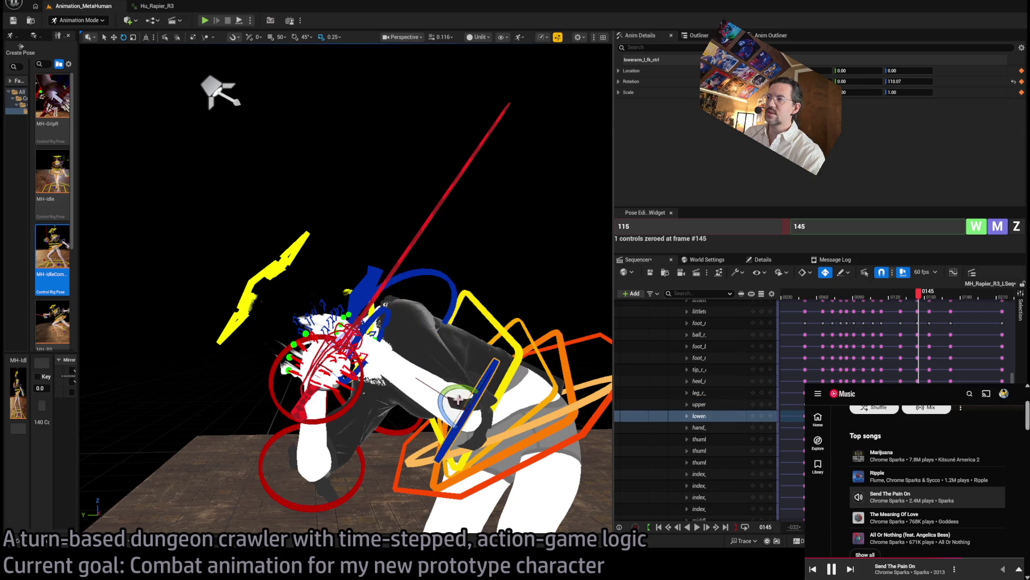
mouse_move(445, 405)
left_mouse_down()
mouse_move(451, 424)
mouse_move(456, 397)
mouse_move(448, 427)
mouse_move(443, 404)
left_mouse_up()
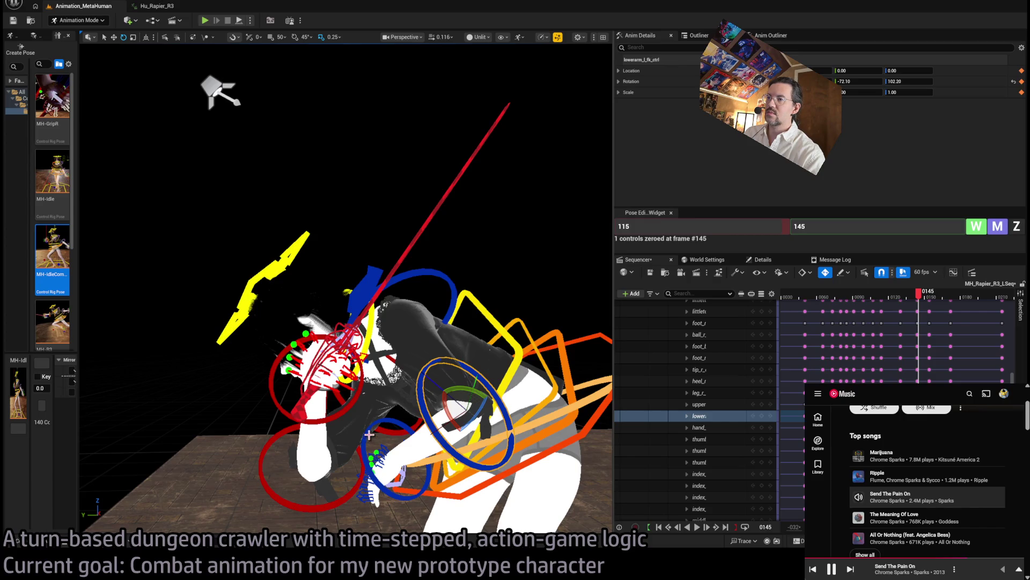
left_click(368, 434)
mouse_move(368, 434)
left_mouse_down()
mouse_move(562, 339)
mouse_move(406, 353)
mouse_move(462, 214)
left_mouse_up()
key("ctrl+z")
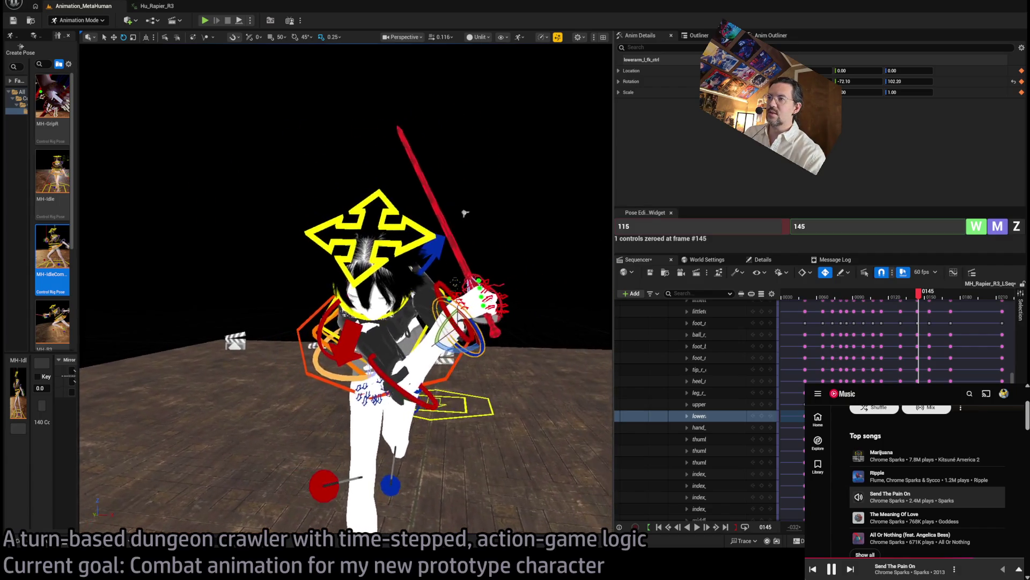
Select the spine_01, spine_02 and spine_03 controls to inspect the torso.
scroll(458, 217, "up", 10)
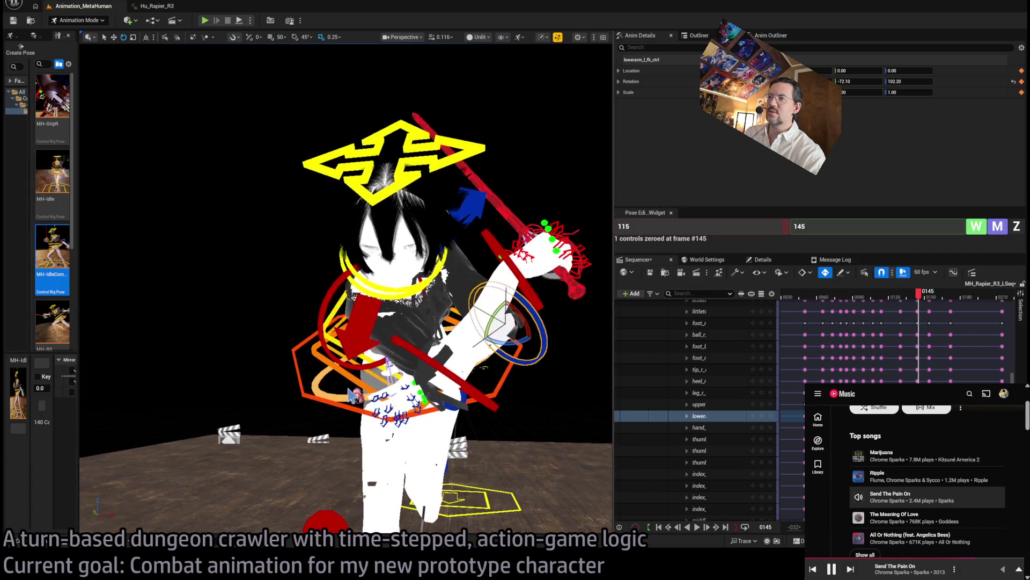
mouse_move(443, 358)
left_mouse_down()
mouse_move(430, 358)
mouse_move(408, 322)
mouse_move(386, 343)
mouse_move(397, 354)
left_mouse_up()
left_click(432, 350)
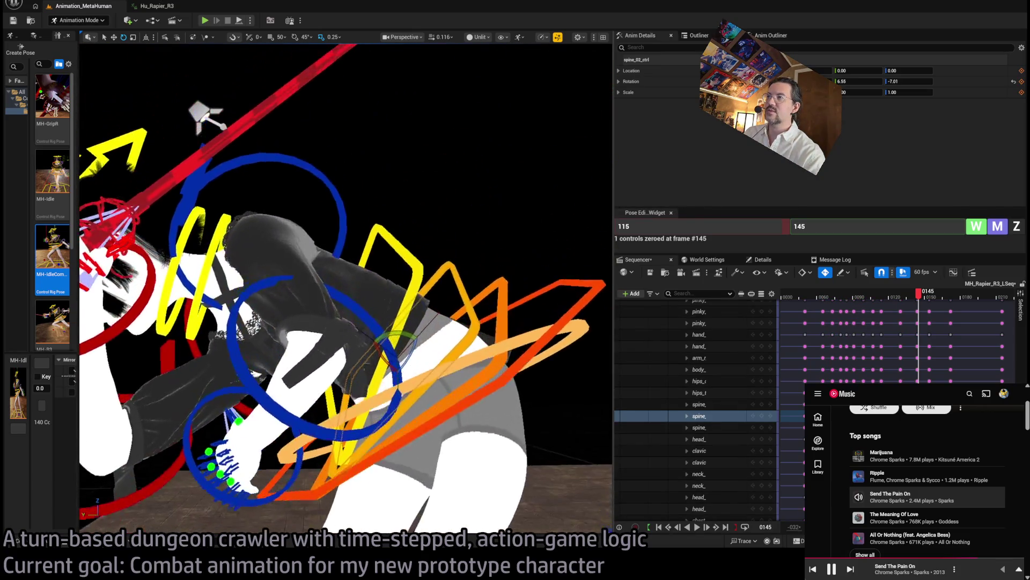
left_click(476, 335)
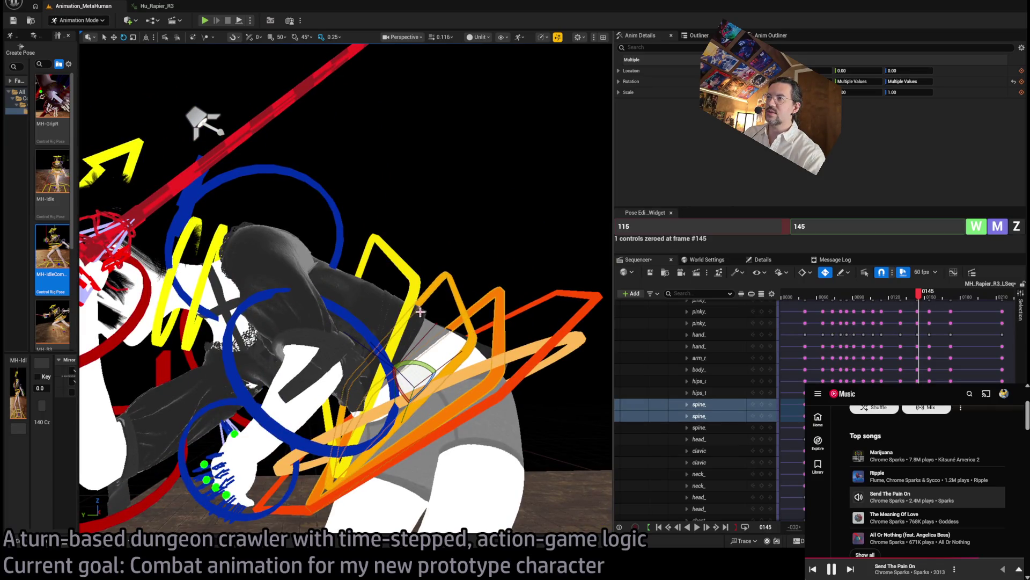
left_click(441, 312)
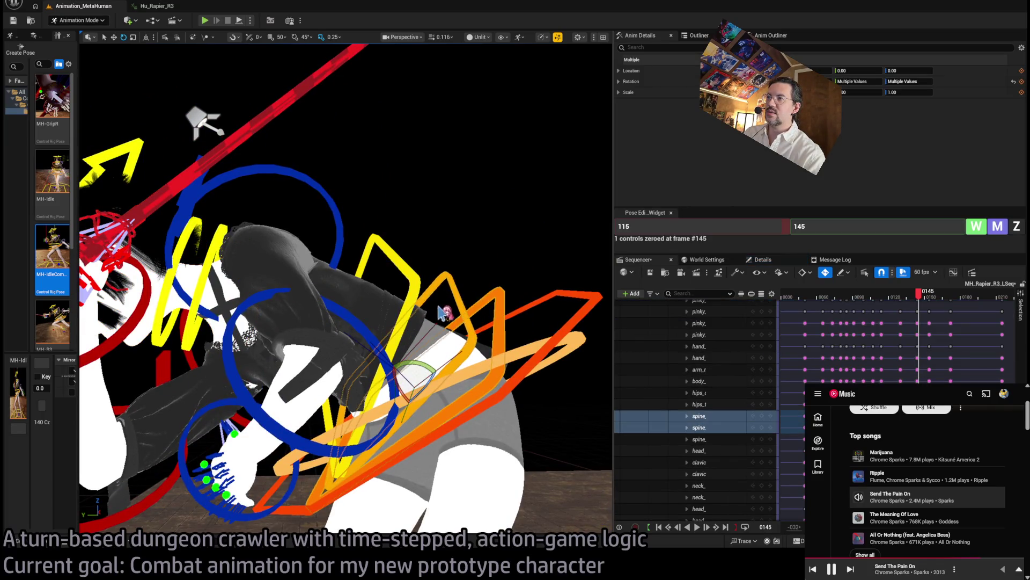
mouse_move(428, 309)
left_mouse_down("alt")
mouse_move(428, 342)
mouse_move(447, 314)
left_mouse_up("alt")
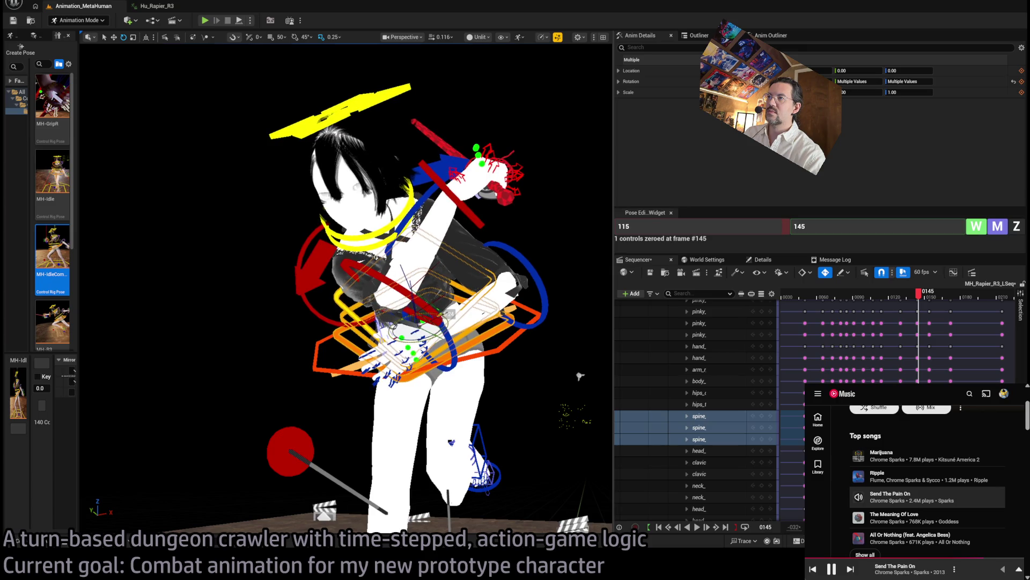
Raise the left upper arm to about -36.59/28.47, then select the left hand control.
left_click(425, 201)
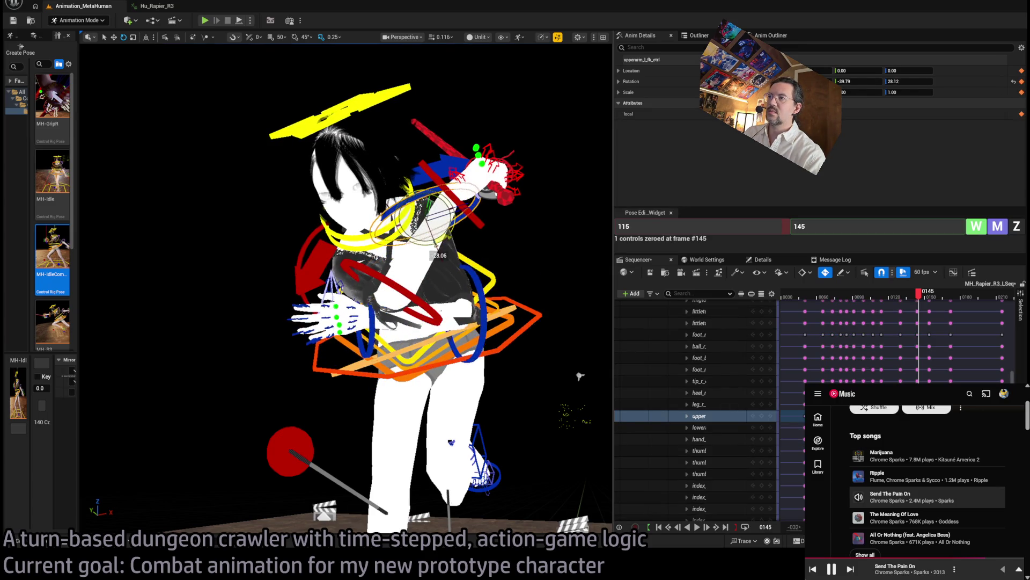
scroll(411, 267, "up", 5)
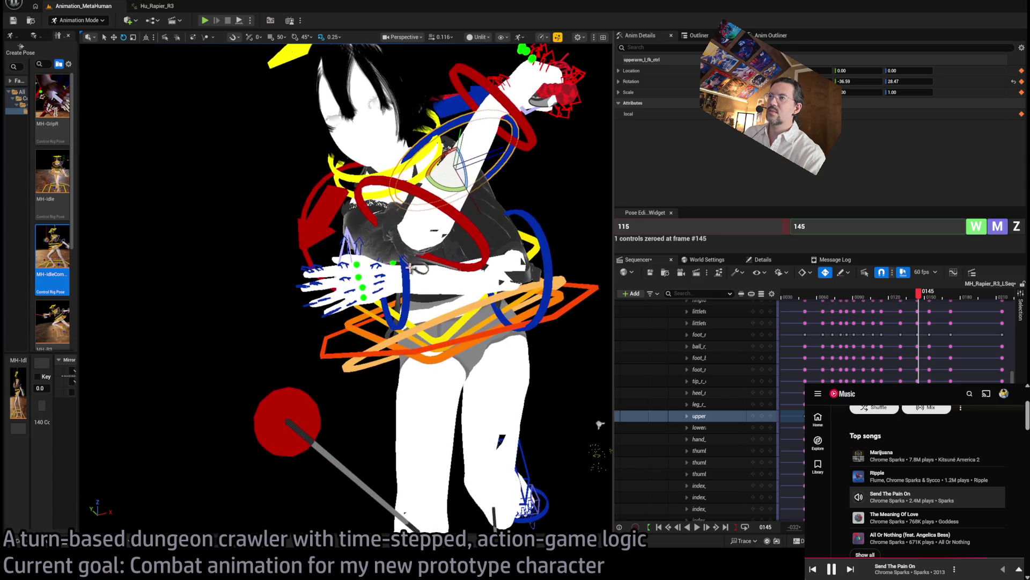
left_click(408, 276)
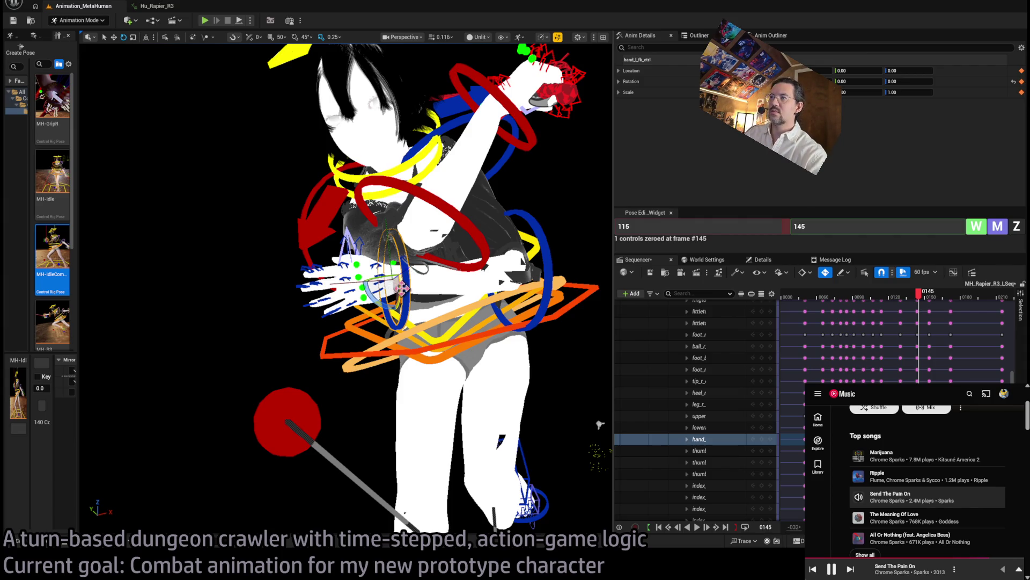
scroll(402, 287, "down", 10)
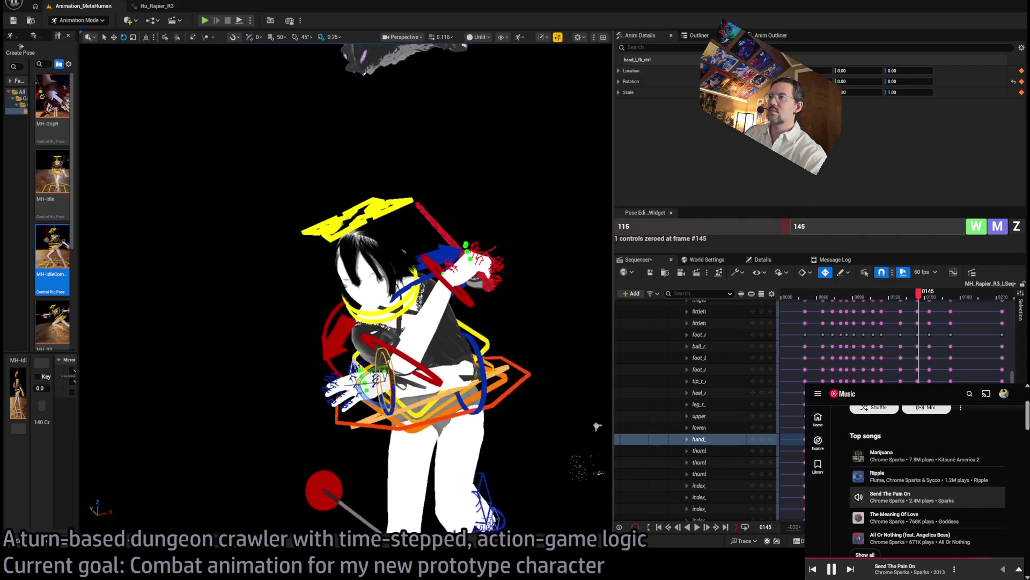
Select the clavicle at frame 155, then select and deselect the spine keys near frame 138.
mouse_move(920, 301)
left_mouse_down()
mouse_move(905, 301)
mouse_move(951, 307)
mouse_move(904, 319)
mouse_move(931, 322)
mouse_move(917, 300)
left_mouse_up()
left_click(446, 367)
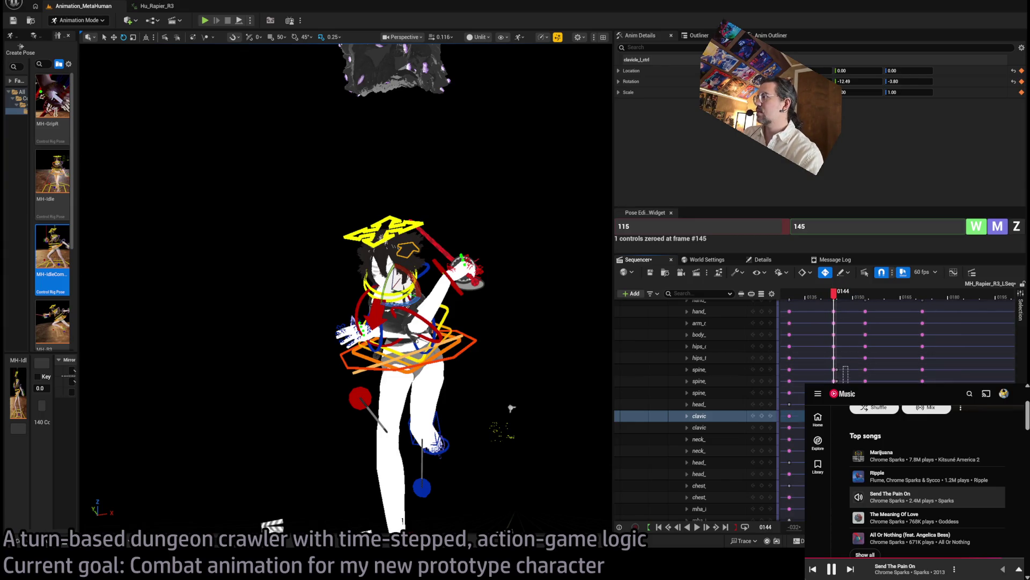
left_click_drag(849, 383, 832, 395)
left_click(854, 370)
left_click_drag(839, 382, 831, 372)
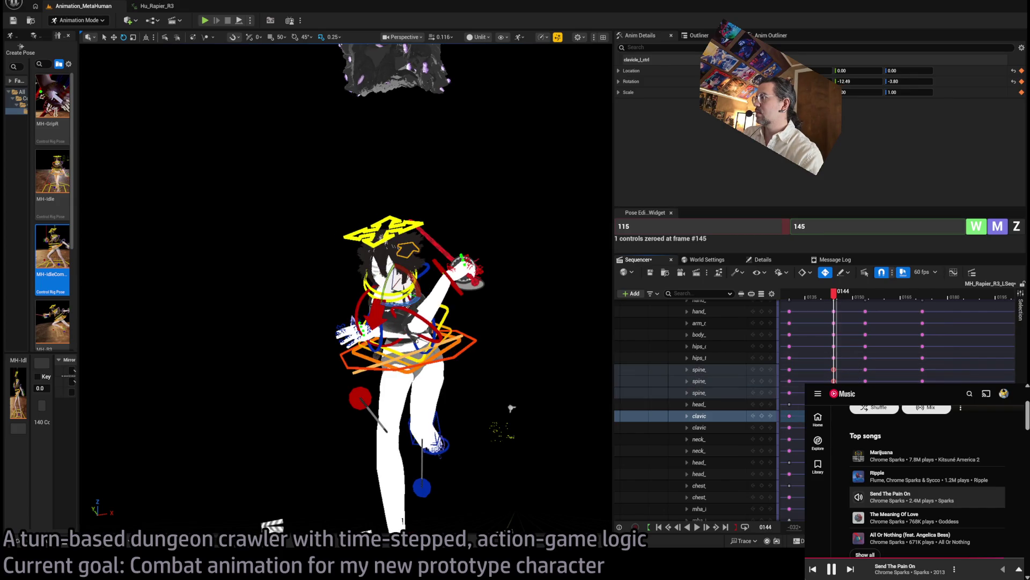
mouse_move(834, 294)
left_mouse_down()
mouse_move(844, 294)
mouse_move(816, 301)
mouse_move(907, 292)
mouse_move(880, 293)
mouse_move(895, 294)
left_mouse_up()
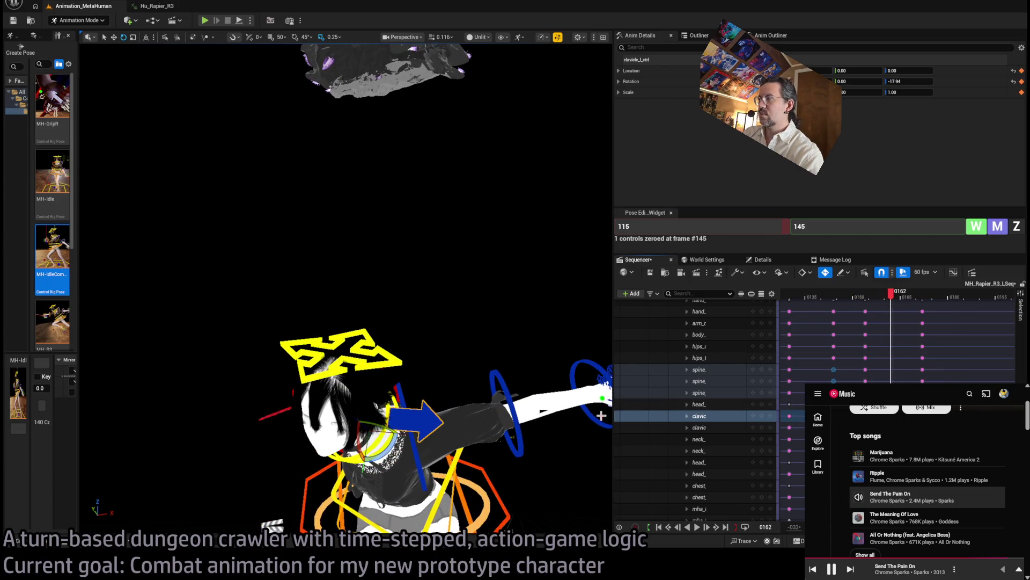
left_click(416, 417)
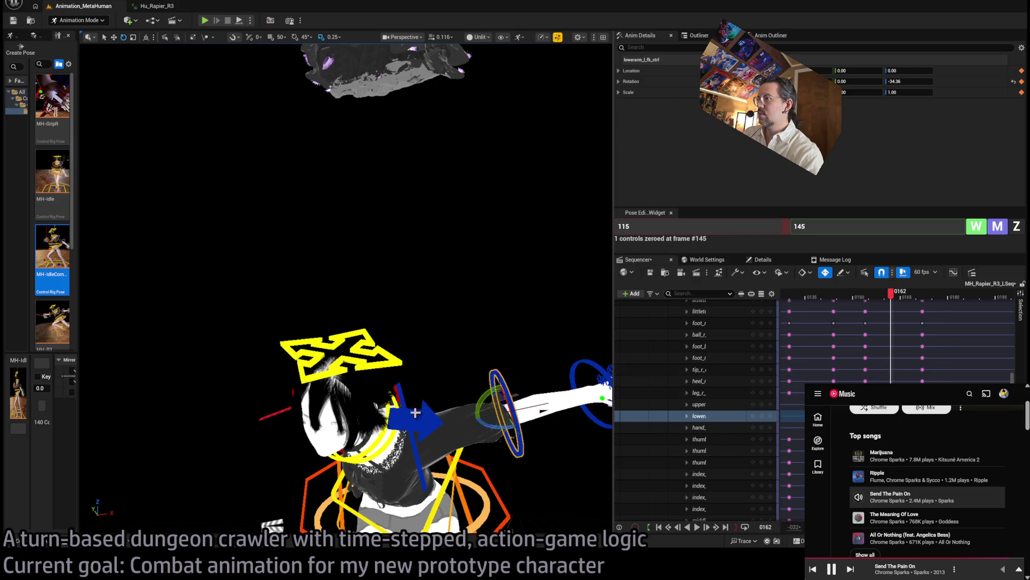
Scrub from frame 154 through the recovery to frame 172 and frame the character.
left_click_drag(873, 301, 866, 298)
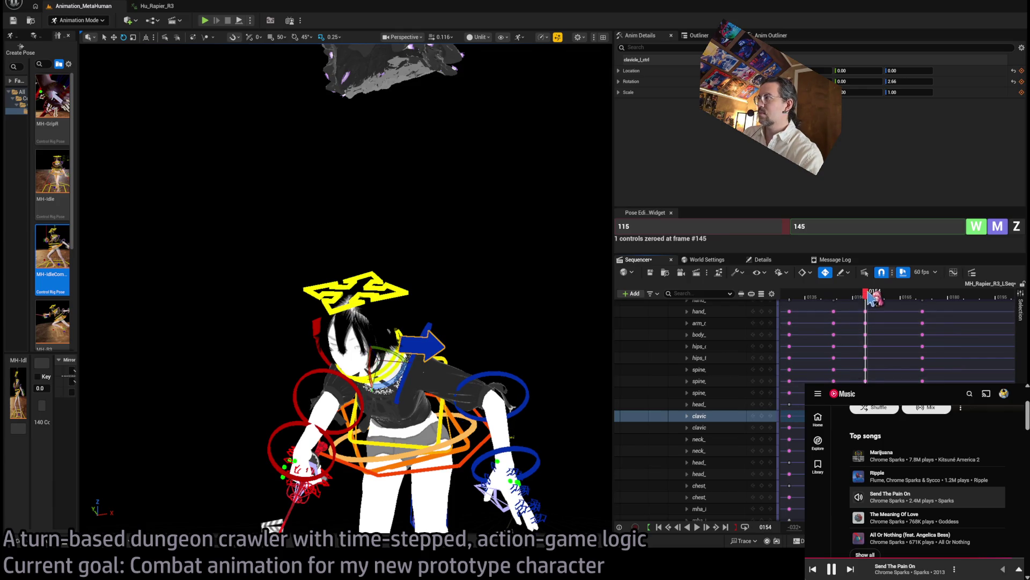
mouse_move(870, 298)
left_mouse_down()
mouse_move(832, 296)
mouse_move(928, 301)
left_mouse_up()
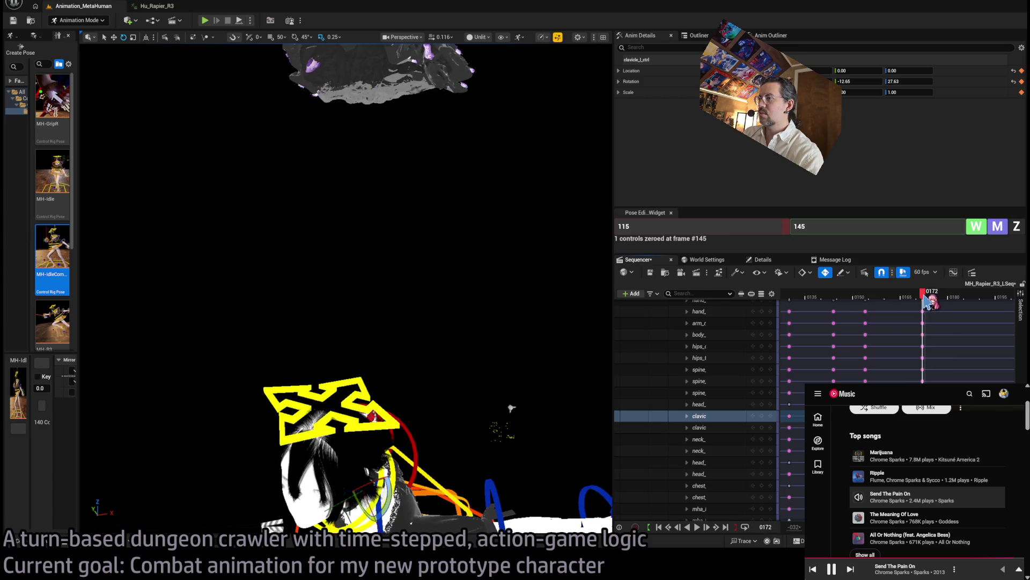
key("f")
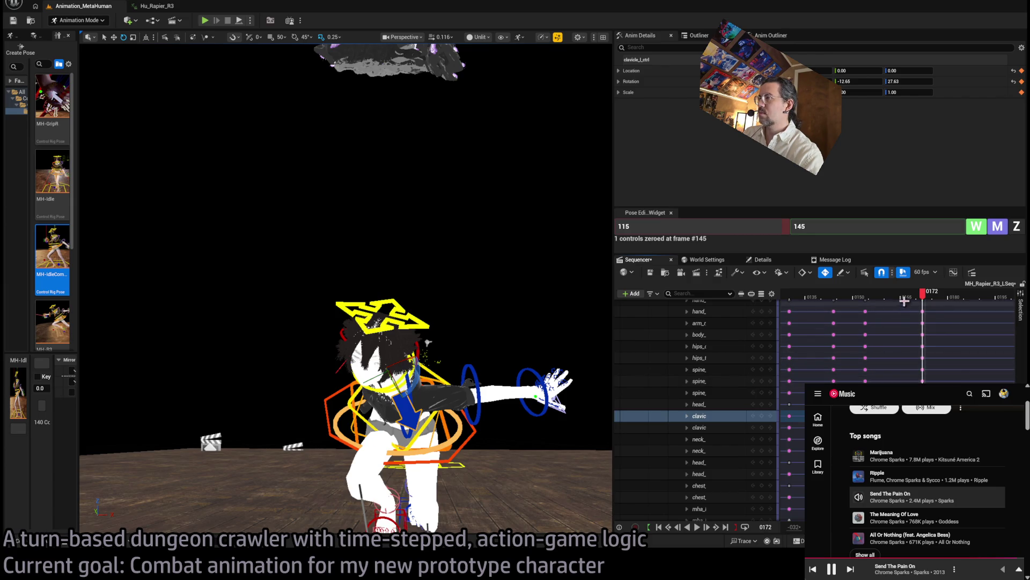
mouse_move(921, 296)
left_mouse_down()
mouse_move(858, 298)
mouse_move(928, 305)
left_mouse_up()
key("f")
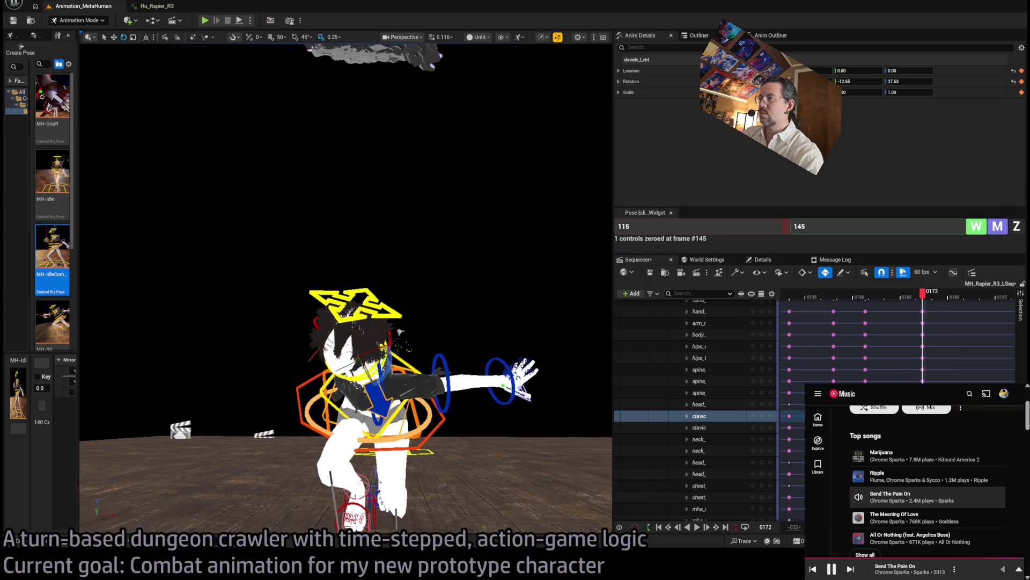
left_click_drag(440, 303, 436, 321)
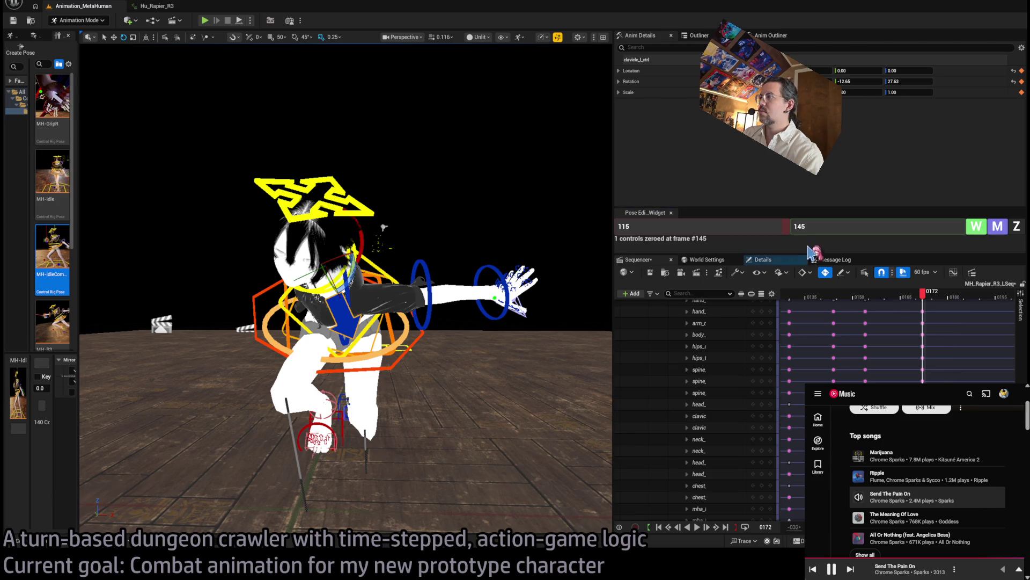
Zero the clavicle control and swing the left upper arm down to 5.89/83.25.
left_click(859, 228)
type("165")
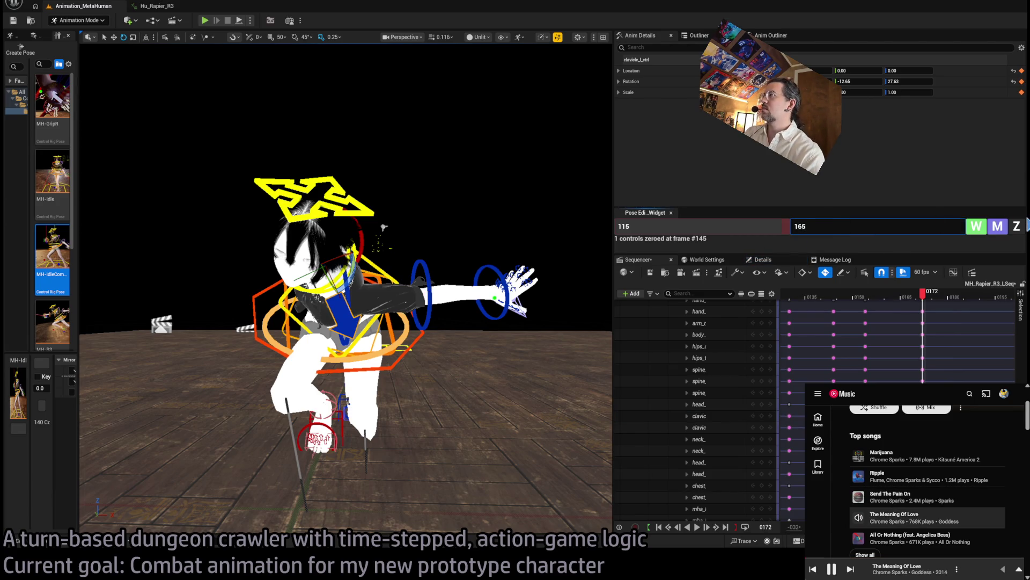
left_click(1017, 227)
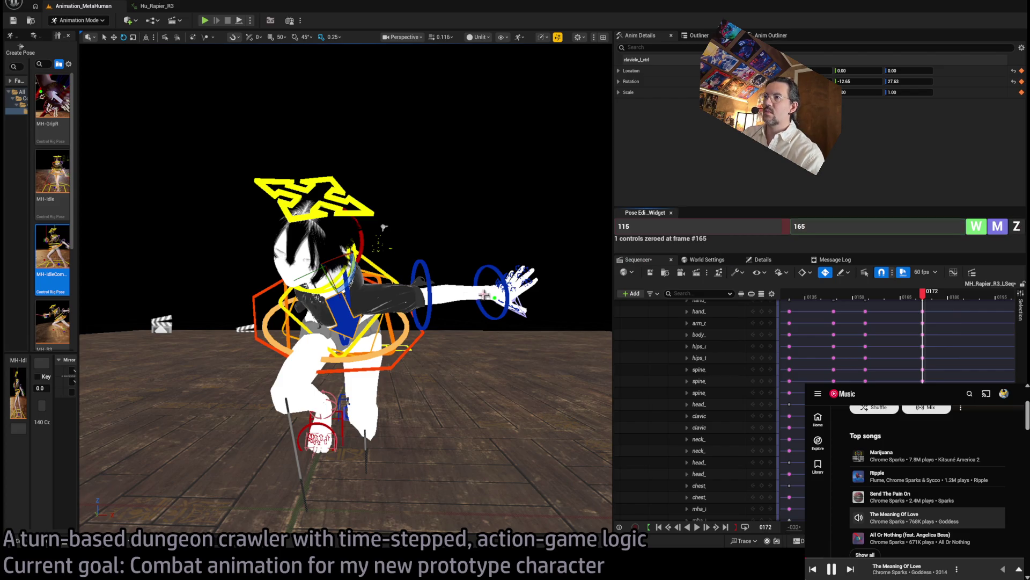
left_click(351, 292)
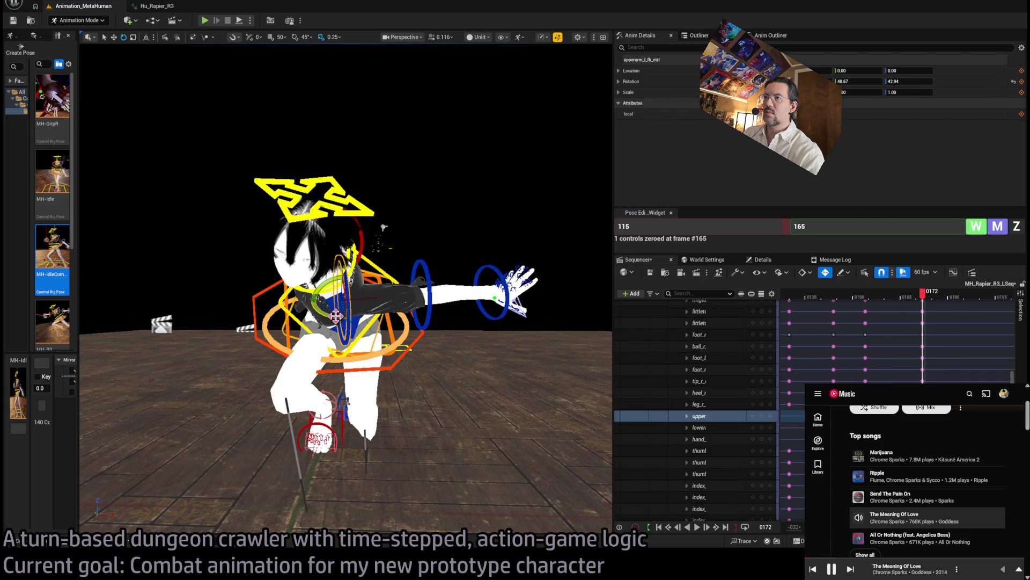
left_click_drag(328, 310, 381, 376)
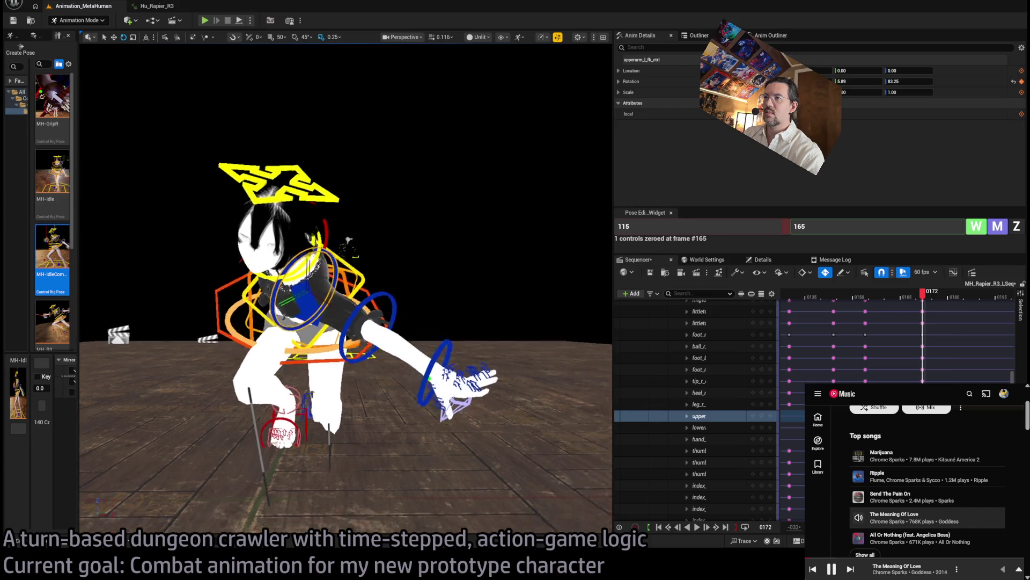
key("f")
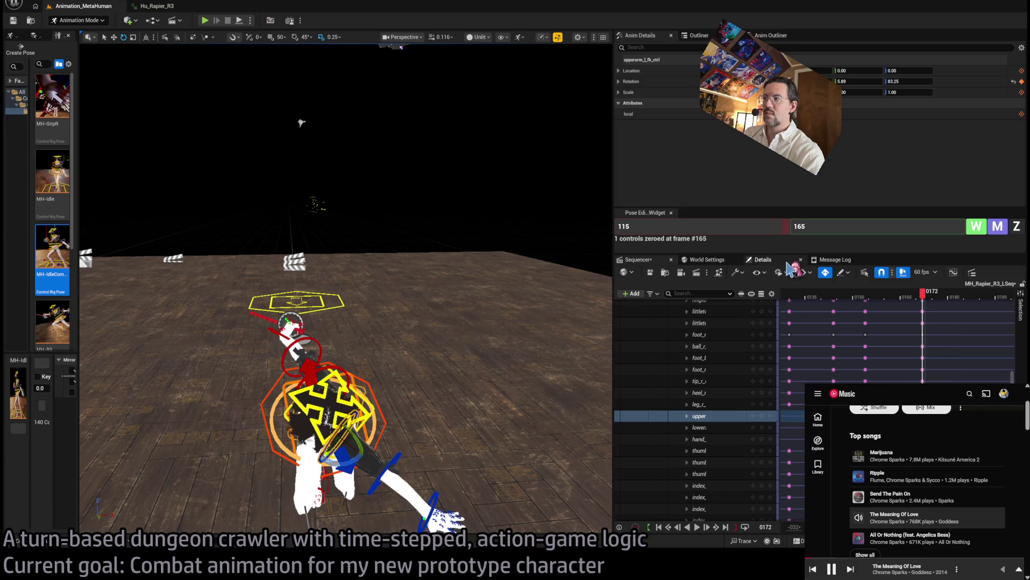
Play the lunge back from frame 150 and stop at frame 144 with a front view.
mouse_move(934, 295)
left_mouse_down()
mouse_move(823, 295)
mouse_move(934, 290)
left_mouse_up()
key("space")
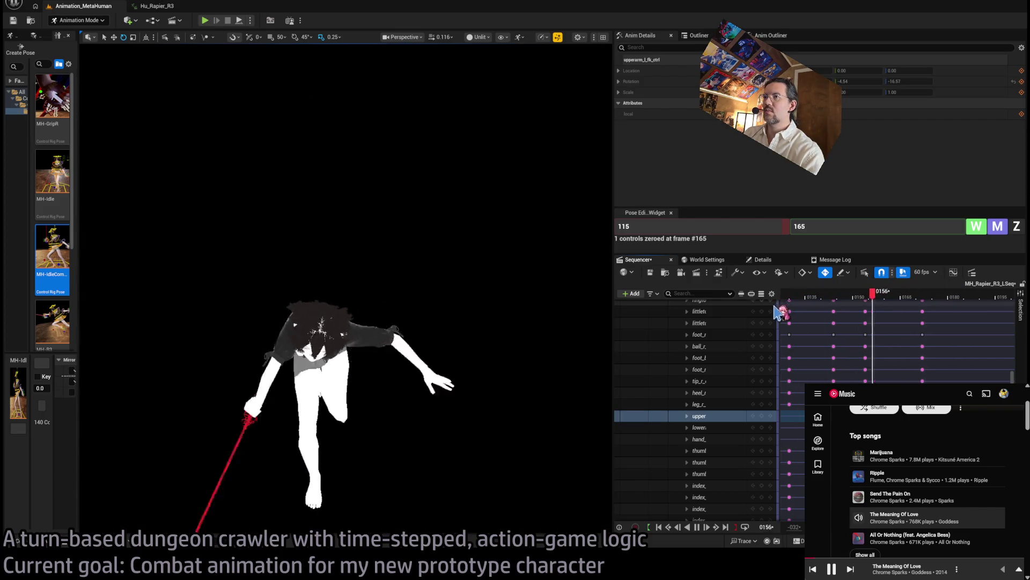
left_click_drag(778, 295, 927, 298)
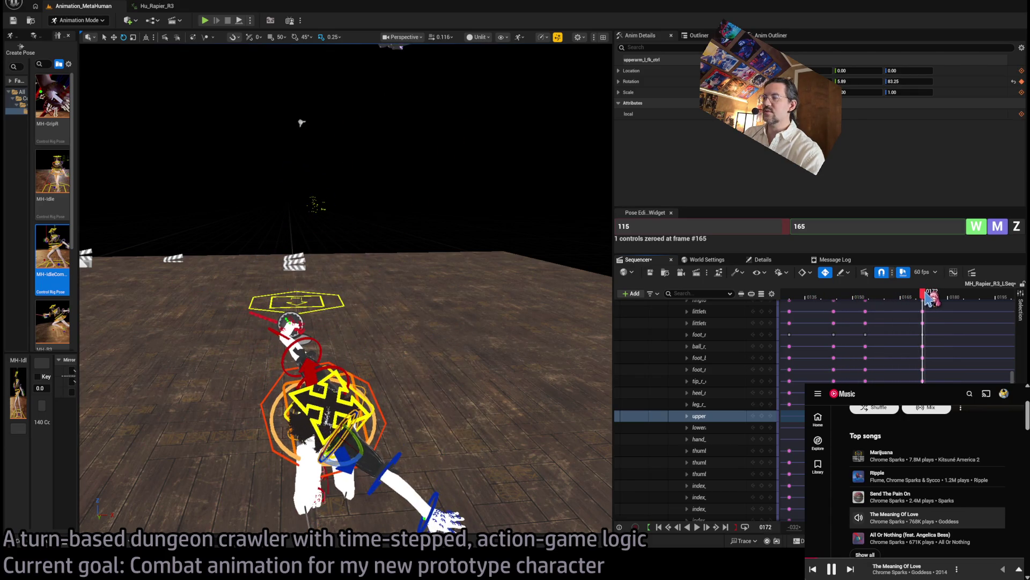
mouse_move(344, 269)
left_mouse_down()
mouse_move(440, 268)
mouse_move(387, 236)
left_mouse_up()
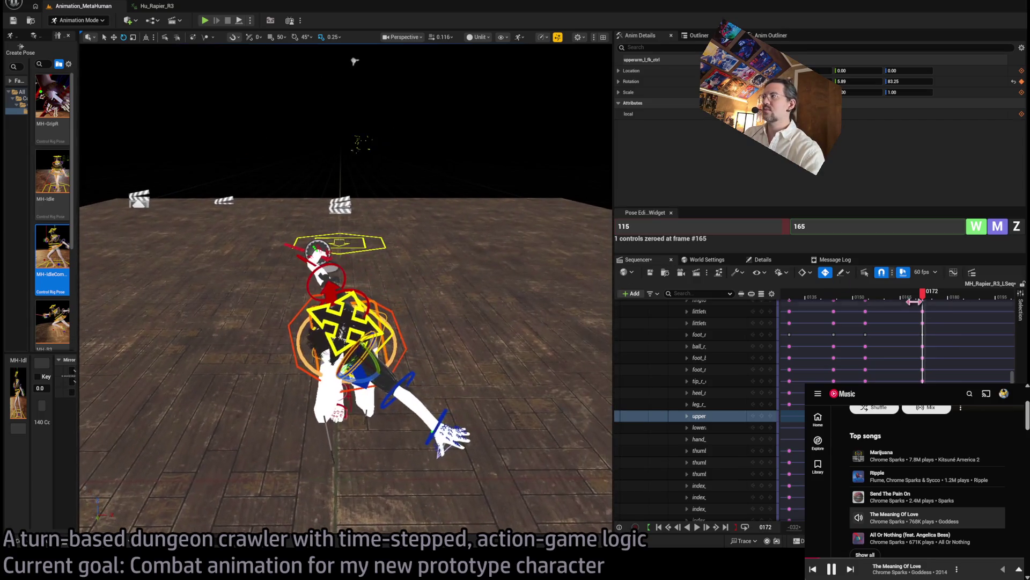
mouse_move(921, 296)
left_mouse_down()
mouse_move(793, 304)
mouse_move(929, 302)
left_mouse_up()
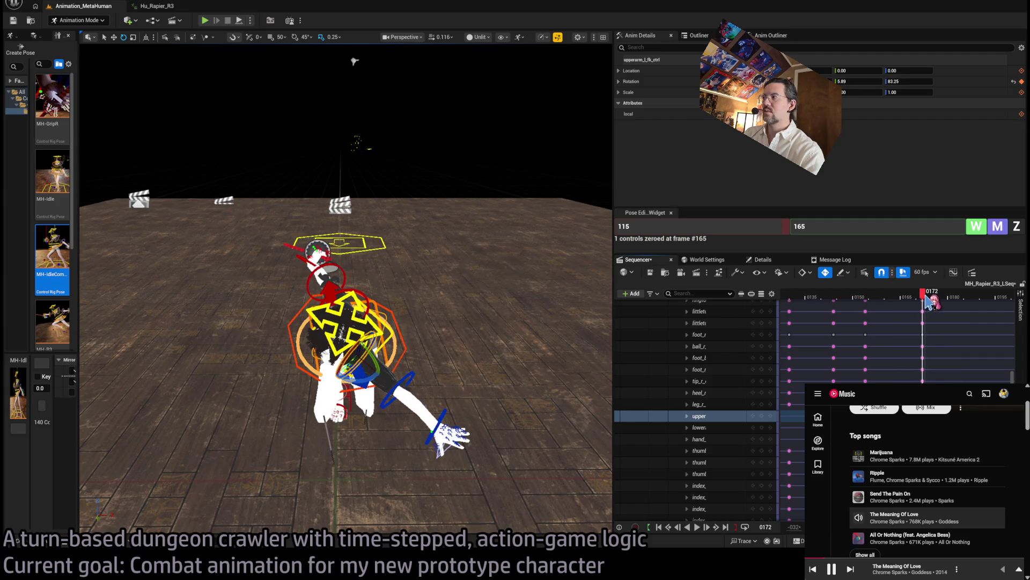
From a higher view, scrub back from the recovery to the attack frames around frame 144.
left_click_drag(539, 319, 470, 328)
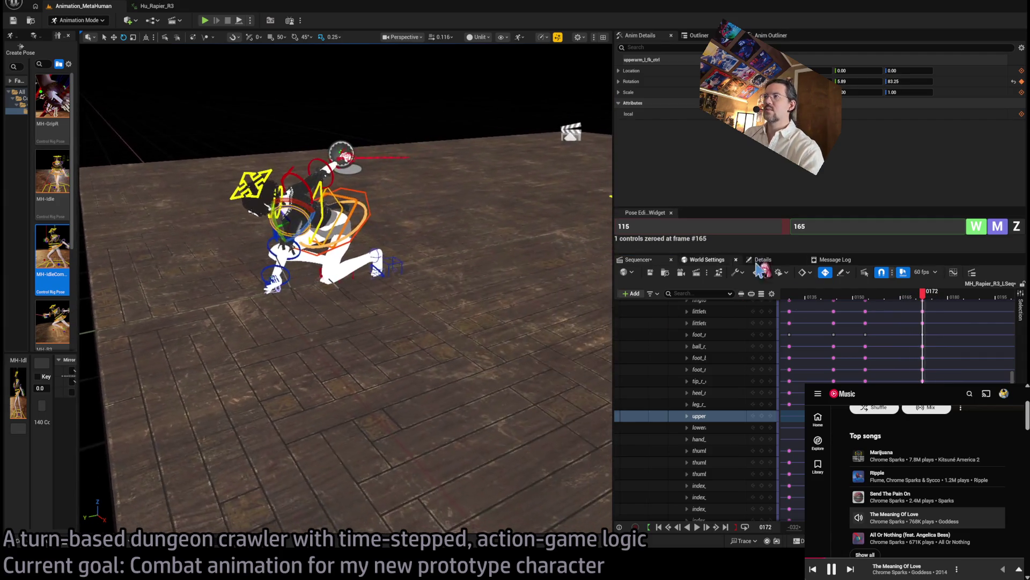
mouse_move(807, 299)
left_mouse_down()
mouse_move(980, 296)
mouse_move(846, 293)
mouse_move(962, 287)
left_mouse_up()
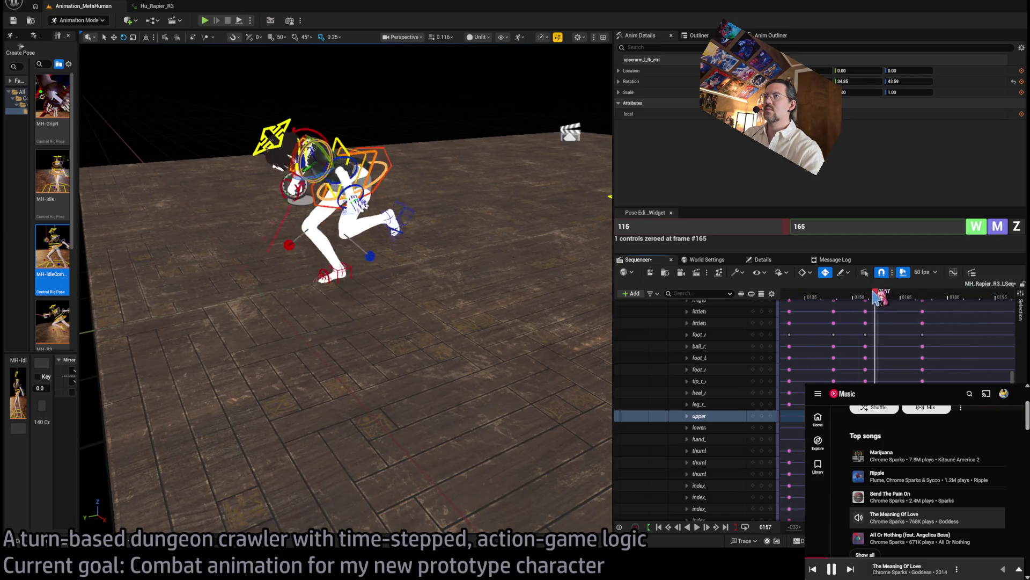
mouse_move(876, 296)
left_mouse_down()
mouse_move(781, 295)
mouse_move(886, 292)
mouse_move(840, 301)
left_mouse_up()
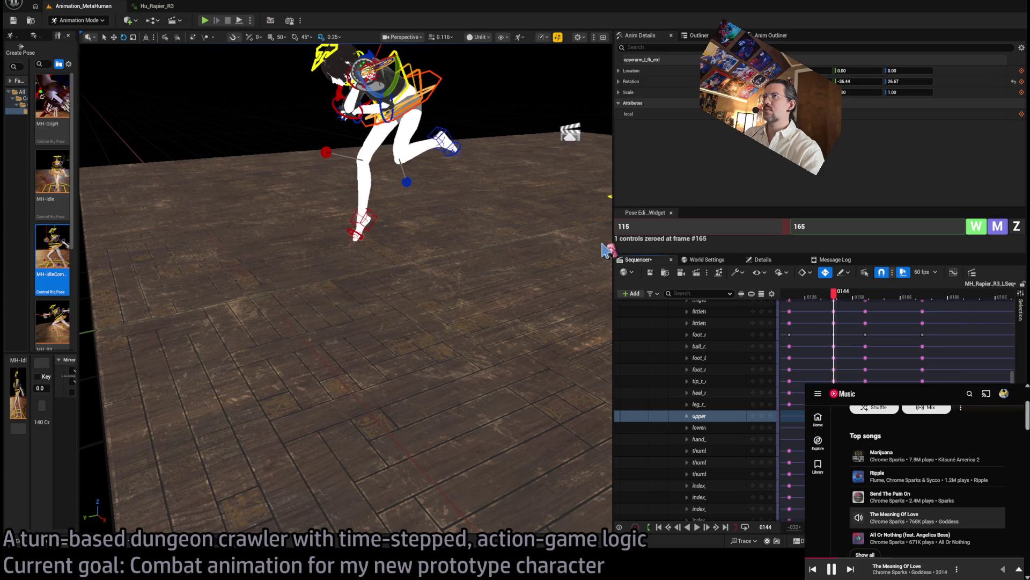
Select the three spine controls and rotate them to twist the torso at frame 144.
left_click_drag(608, 249, 585, 209)
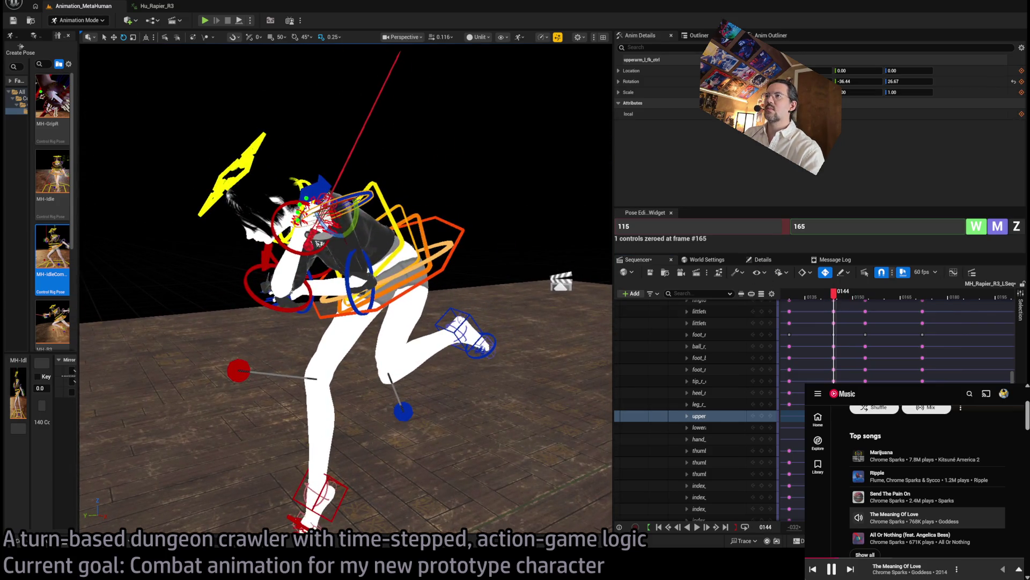
left_click(413, 237)
left_click(399, 234, "ctrl")
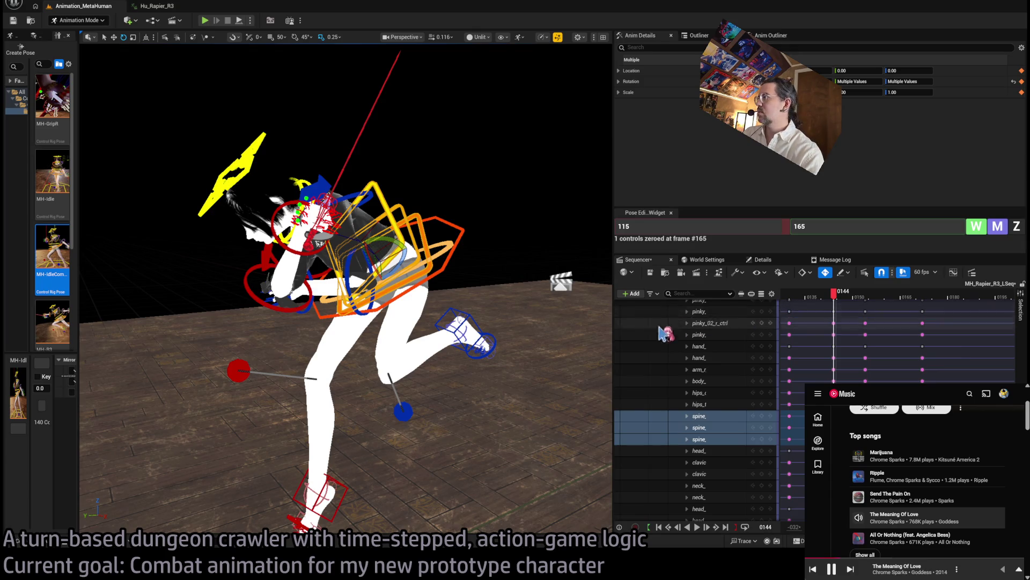
left_click_drag(400, 234, 412, 243)
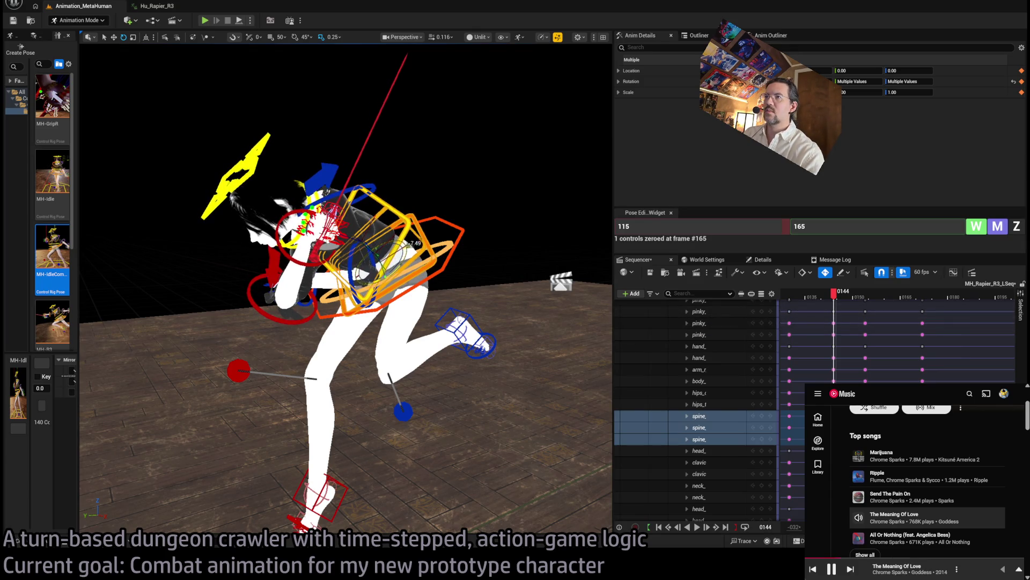
Raise the left upper arm (upperarm_l_fk_ctrl) at frame 144.
left_click(395, 275)
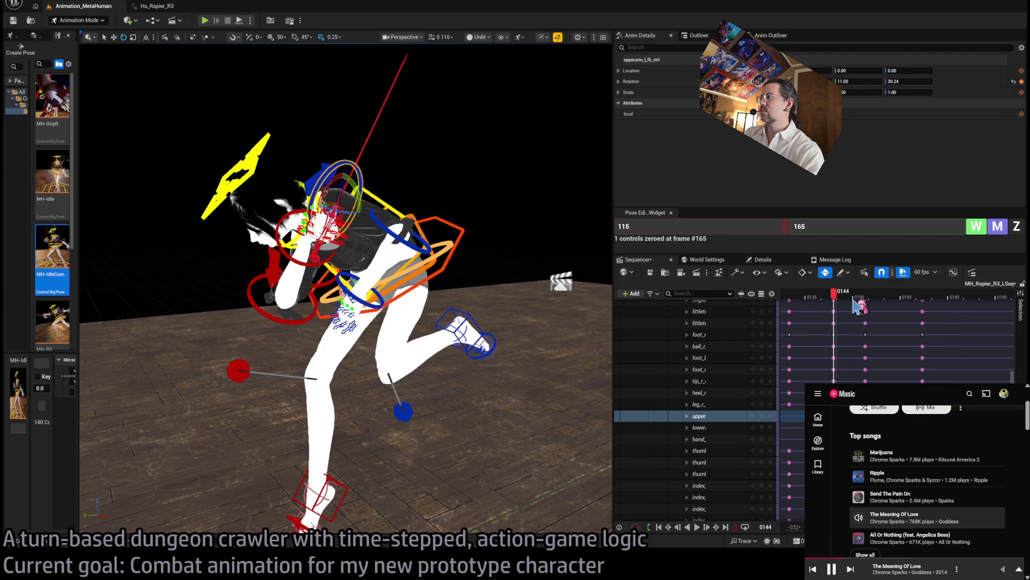
left_click_drag(835, 302, 836, 302)
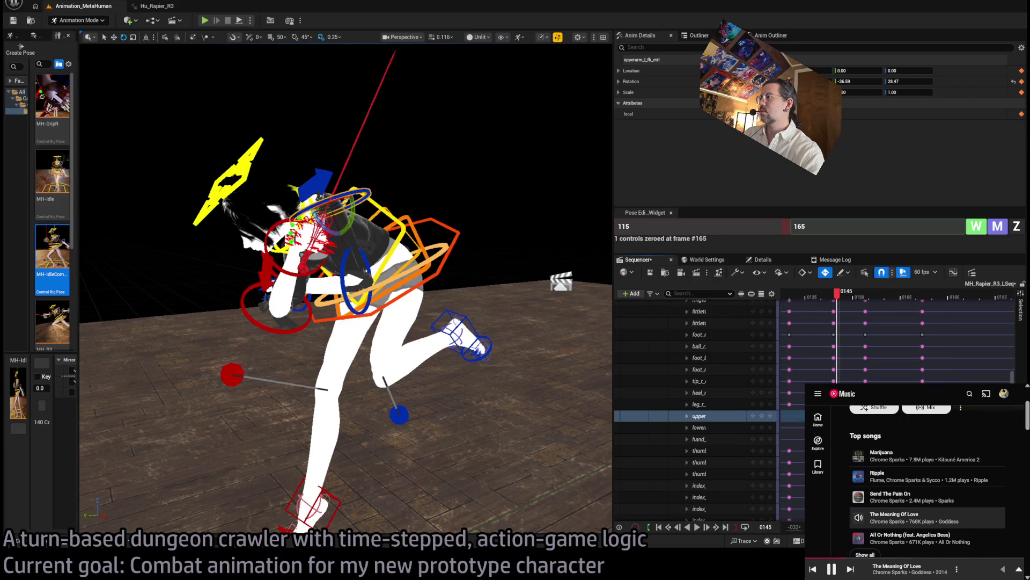
key("Left")
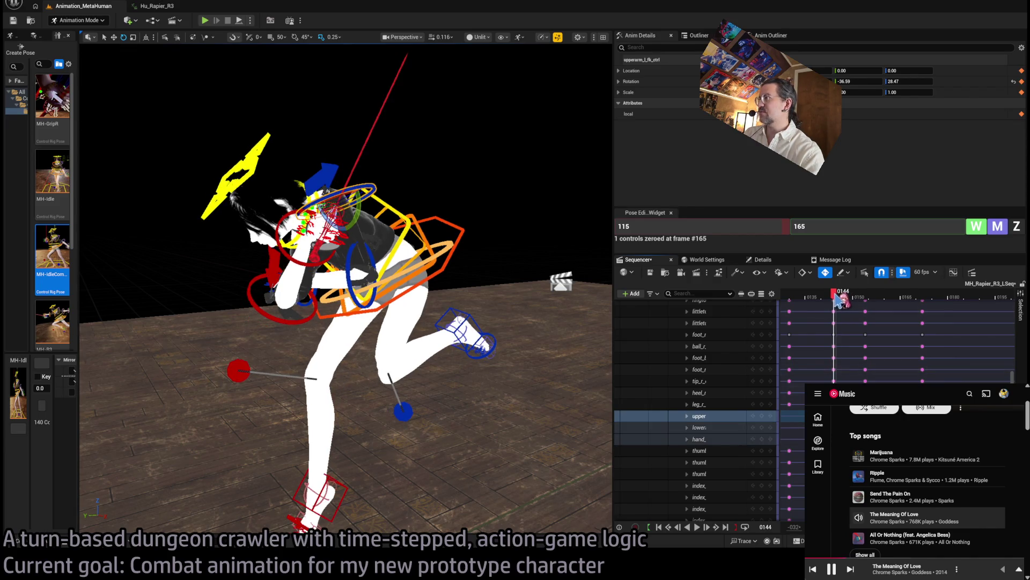
scroll(367, 210, "up", 5)
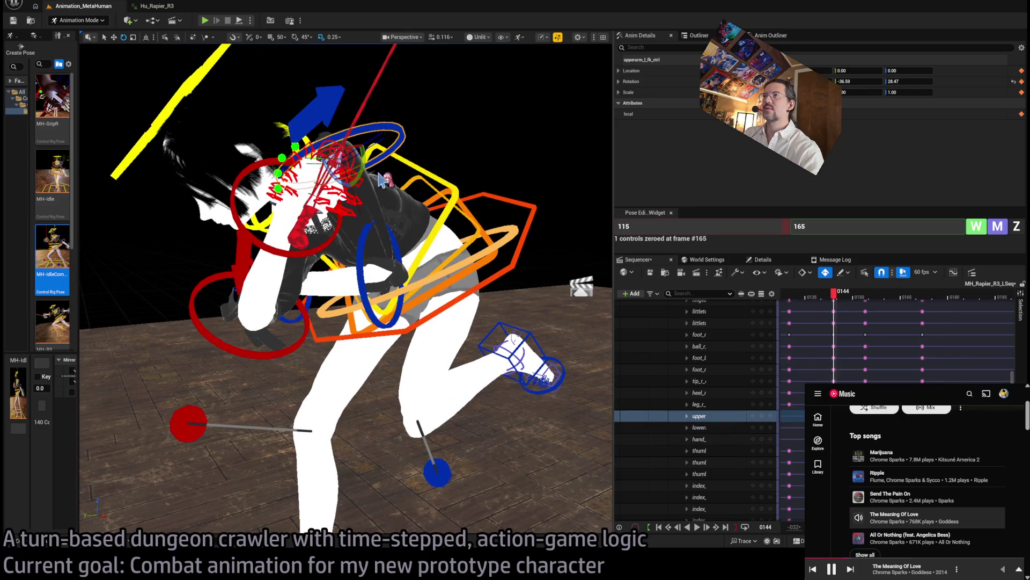
mouse_move(381, 180)
left_mouse_down()
mouse_move(347, 217)
mouse_move(349, 204)
mouse_move(314, 211)
mouse_move(355, 285)
left_mouse_up()
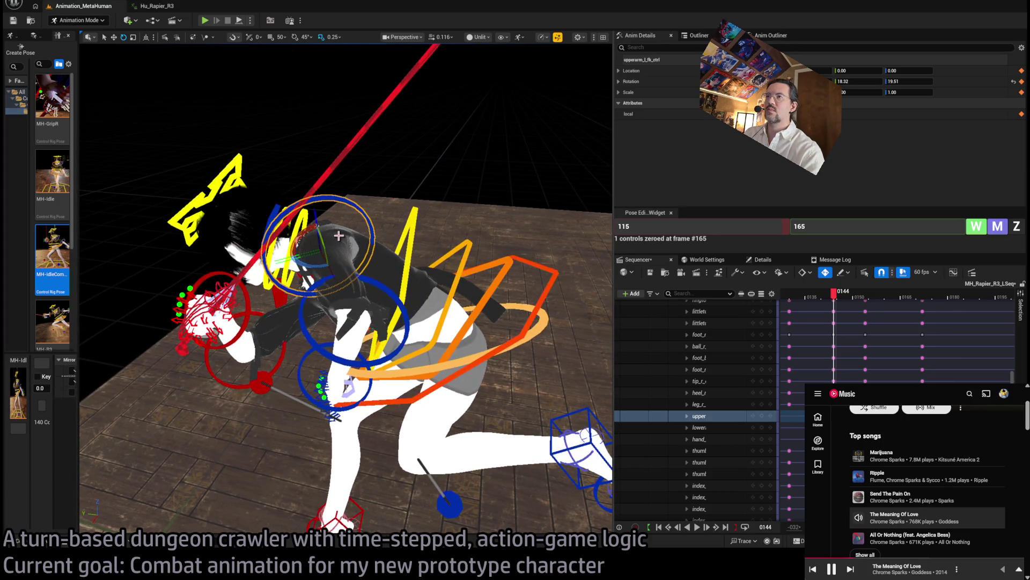
Re-angle the right upper arm and rapier, then scrub around frame 144 to preview.
mouse_move(504, 193)
left_mouse_down()
mouse_move(547, 181)
mouse_move(509, 180)
left_mouse_up()
left_click(394, 334)
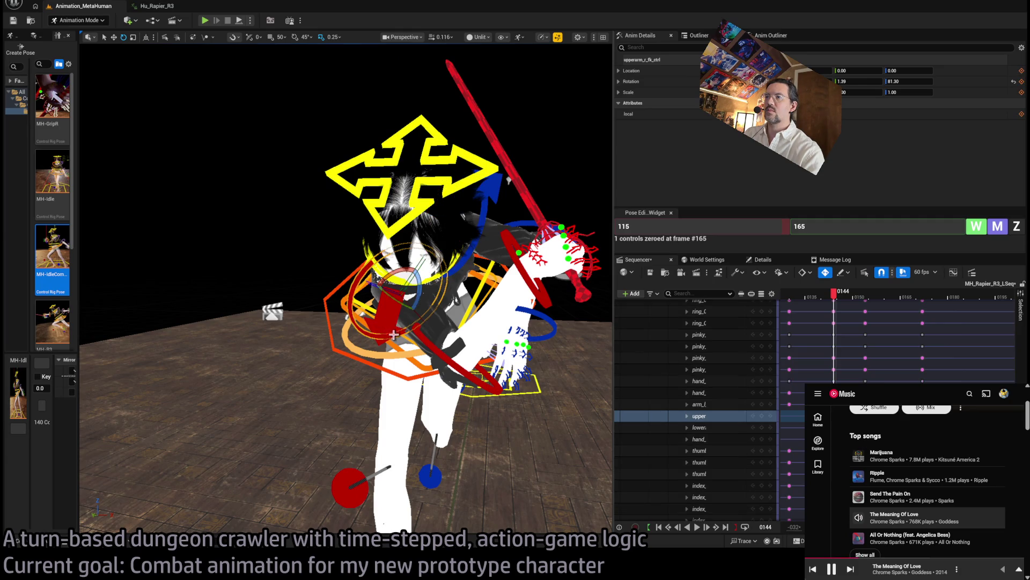
left_click_drag(417, 294, 423, 301)
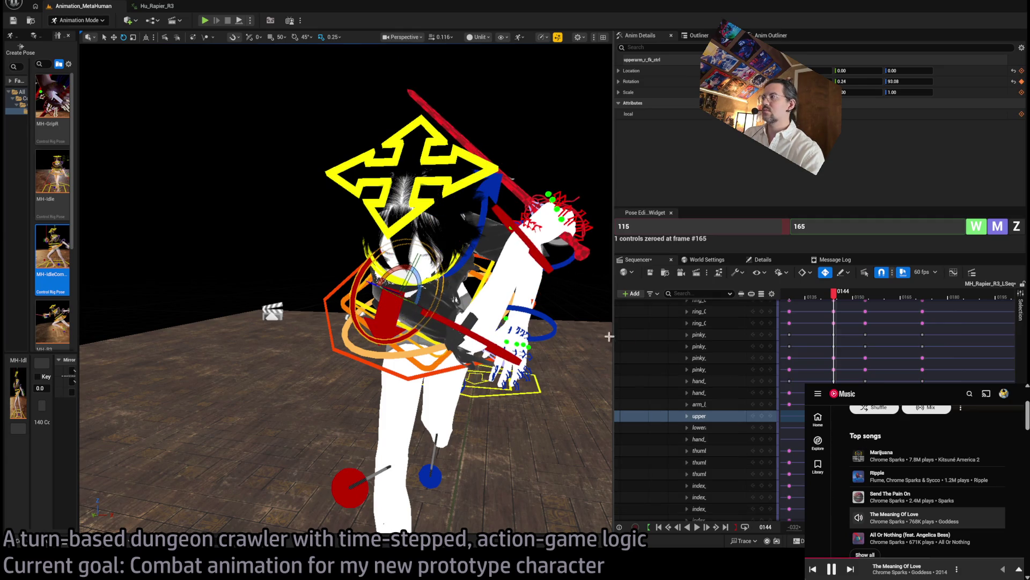
key("ctrl+z")
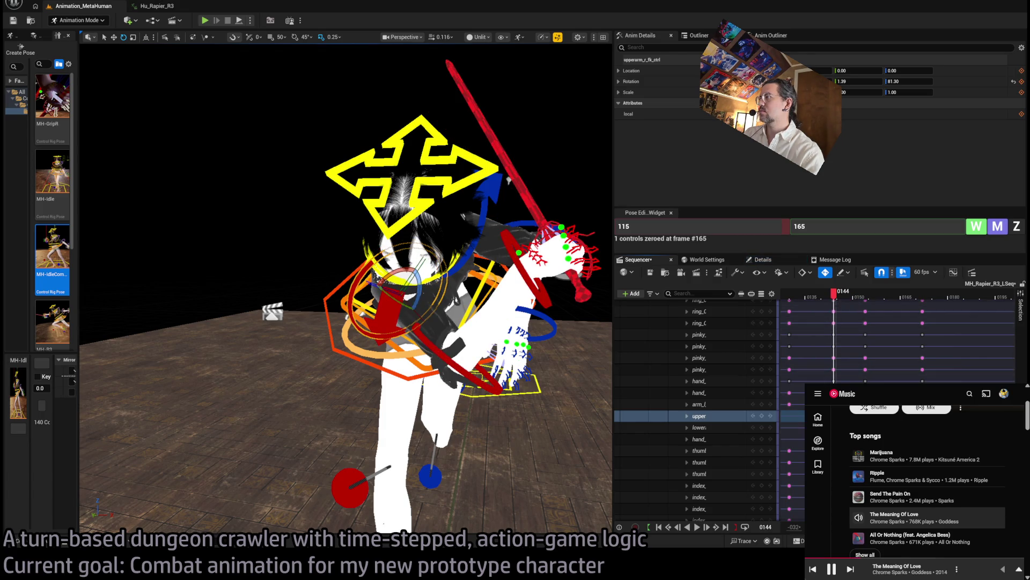
mouse_move(421, 301)
left_mouse_down()
mouse_move(424, 322)
mouse_move(421, 287)
left_mouse_up()
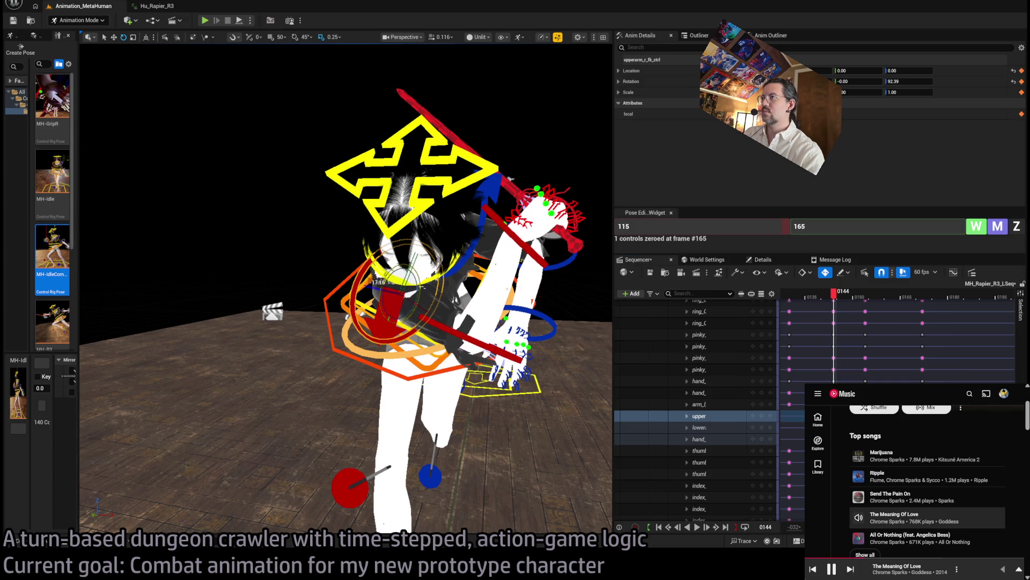
mouse_move(829, 311)
left_mouse_down()
mouse_move(810, 313)
mouse_move(906, 309)
mouse_move(839, 319)
mouse_move(930, 343)
mouse_move(865, 348)
mouse_move(926, 346)
left_mouse_up()
scroll(509, 180, "down", 5)
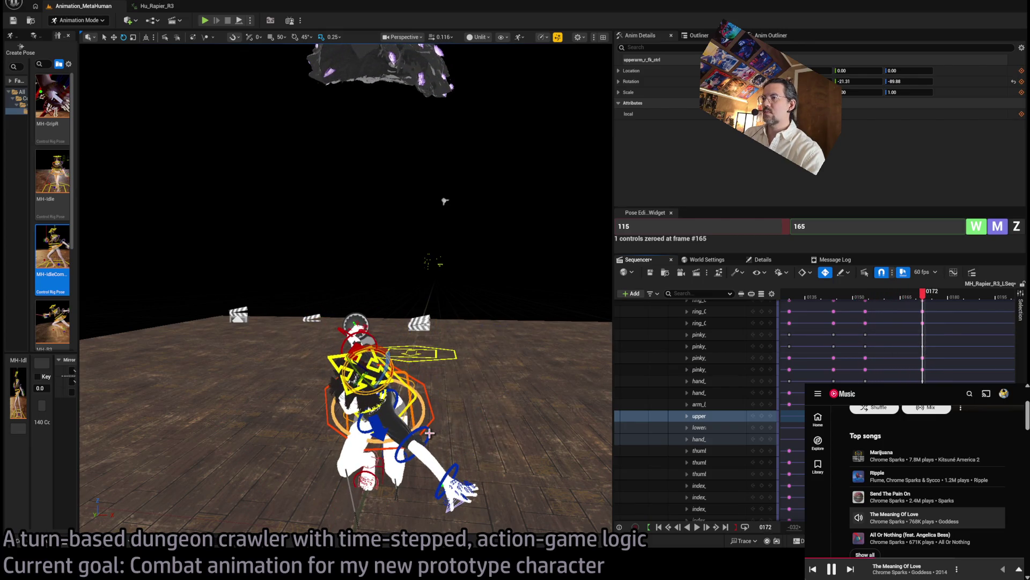
Select the left lower and upper arm controls and check the pose near frame 172.
left_click(429, 432)
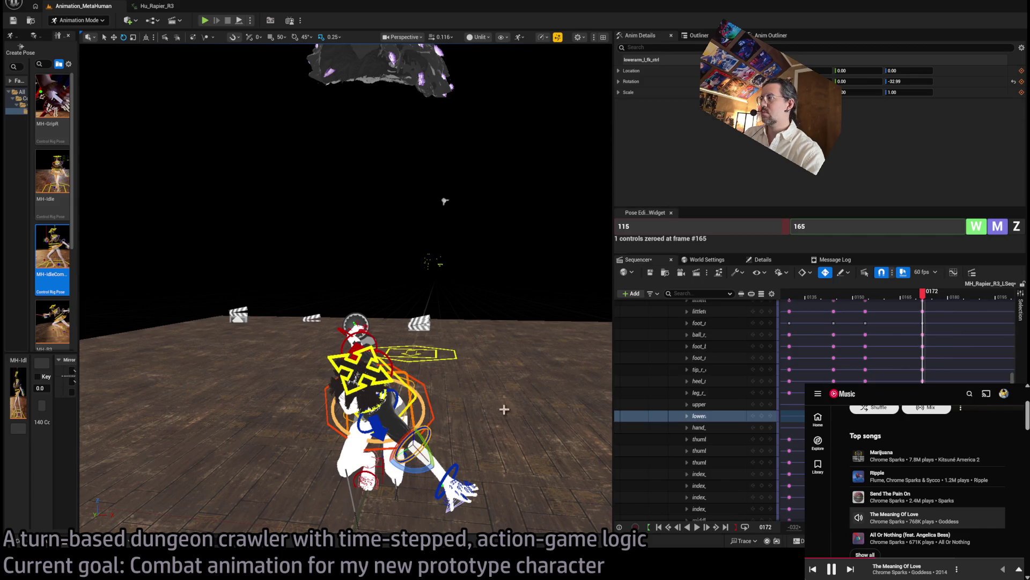
mouse_move(924, 299)
left_mouse_down()
mouse_move(943, 300)
mouse_move(895, 301)
mouse_move(930, 311)
left_mouse_up()
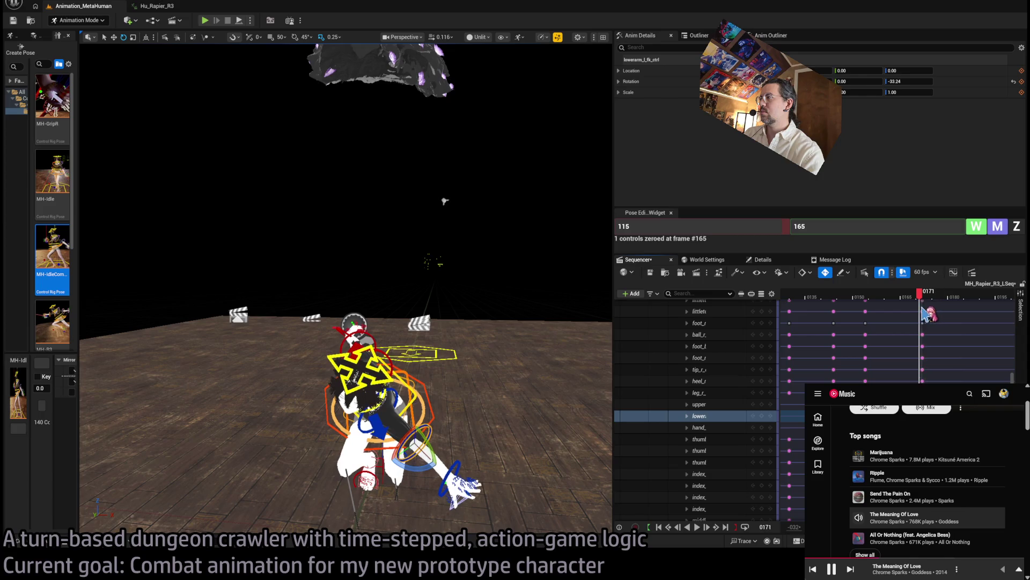
left_click(714, 405)
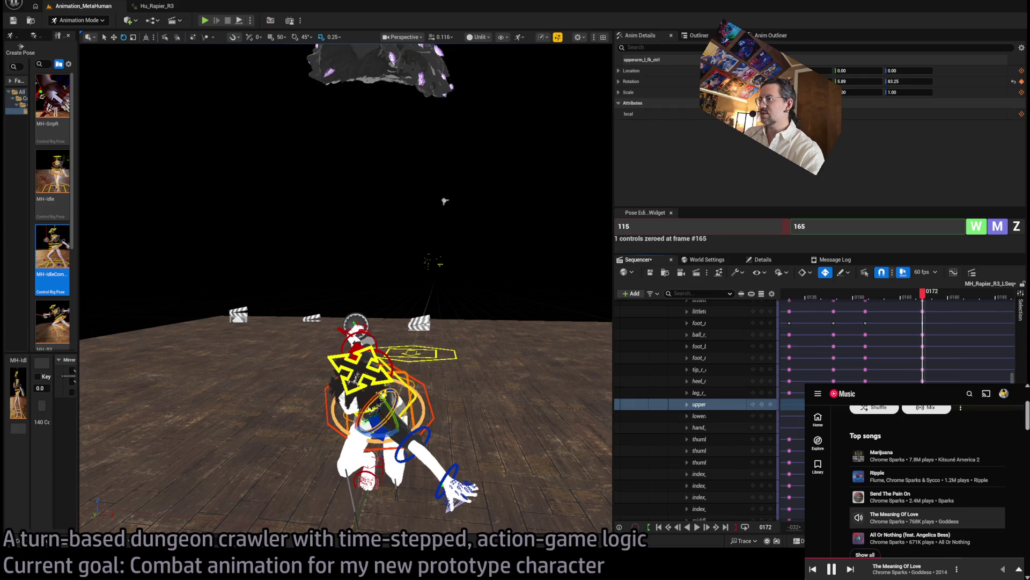
mouse_move(926, 303)
left_mouse_down()
mouse_move(856, 313)
mouse_move(930, 311)
left_mouse_up()
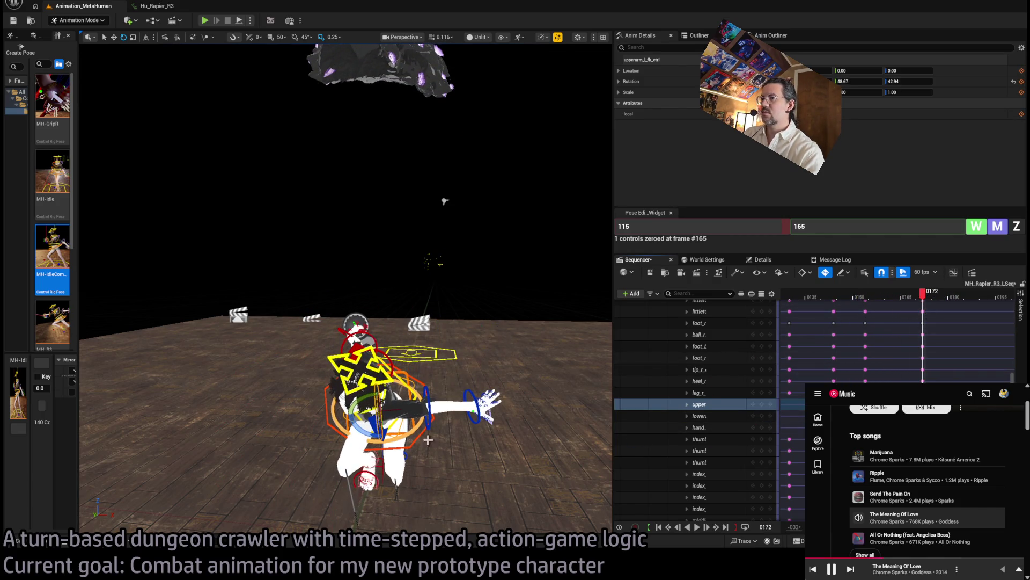
Rotate the left clavicle at frame 172 to about -9.14/-18.61, then return to frame 164.
left_click(378, 426)
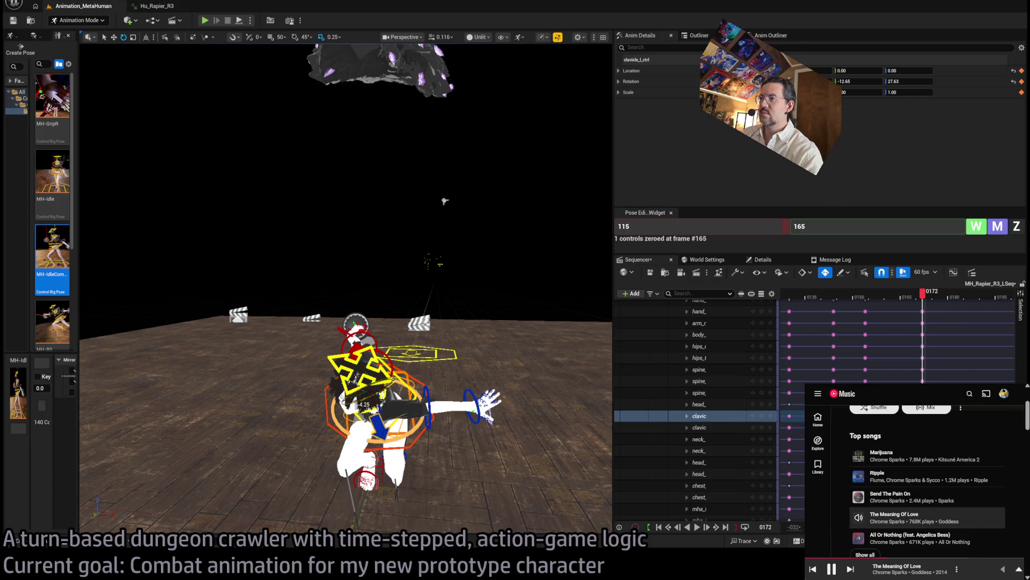
scroll(378, 374, "up", 8)
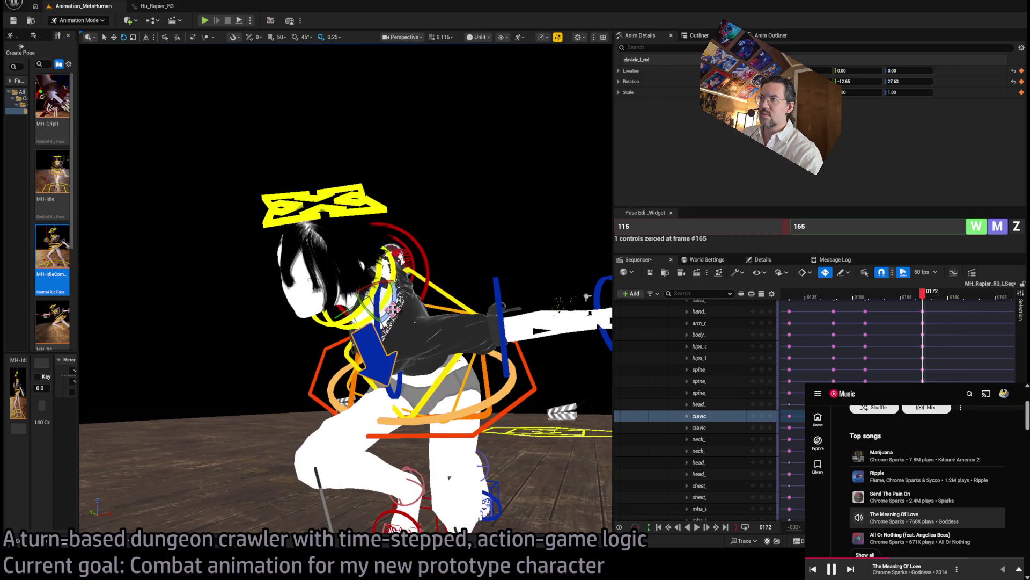
left_click_drag(393, 309, 405, 311)
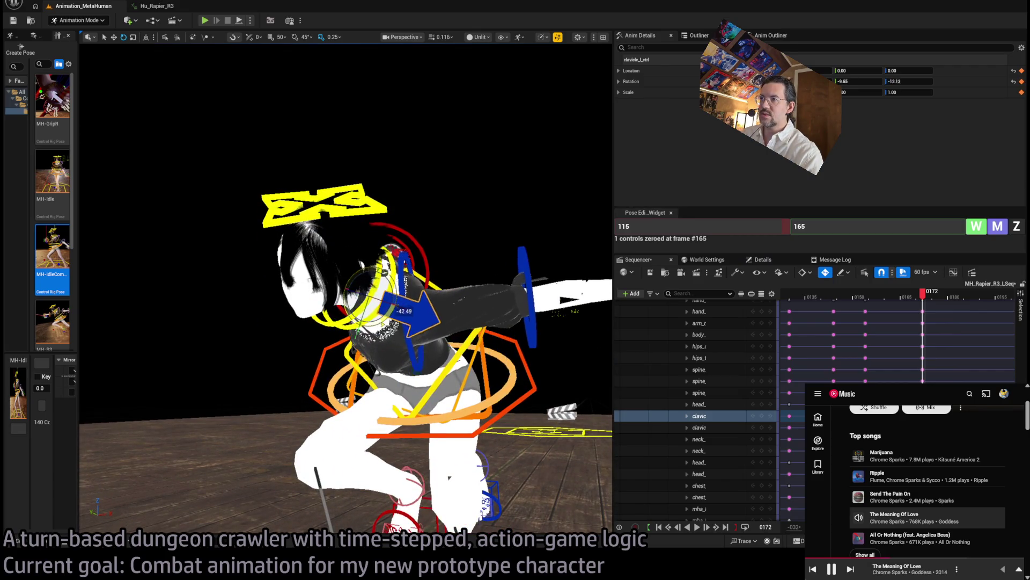
scroll(448, 334, "down", 8)
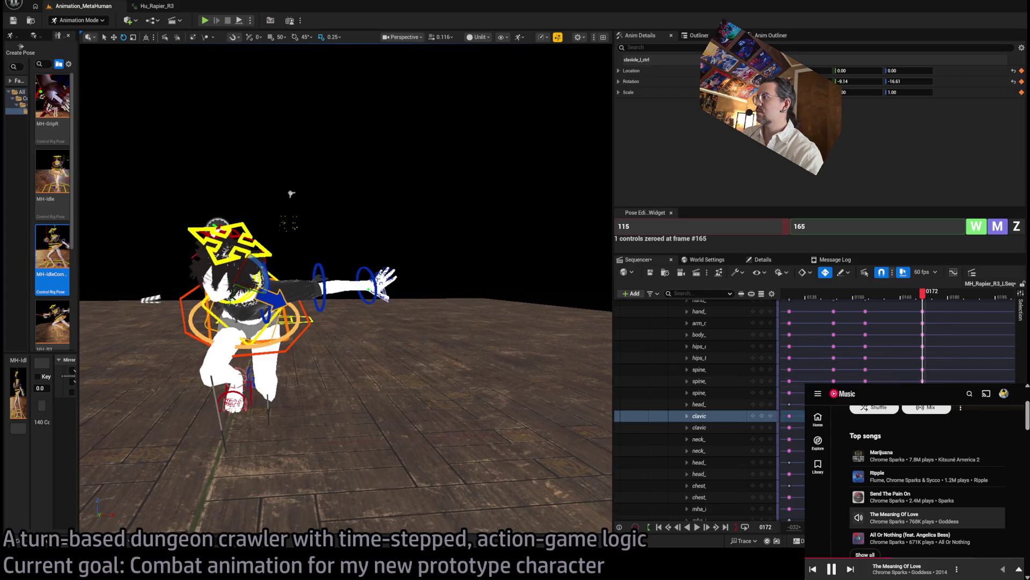
mouse_move(907, 302)
left_mouse_down()
mouse_move(883, 296)
mouse_move(897, 297)
left_mouse_up()
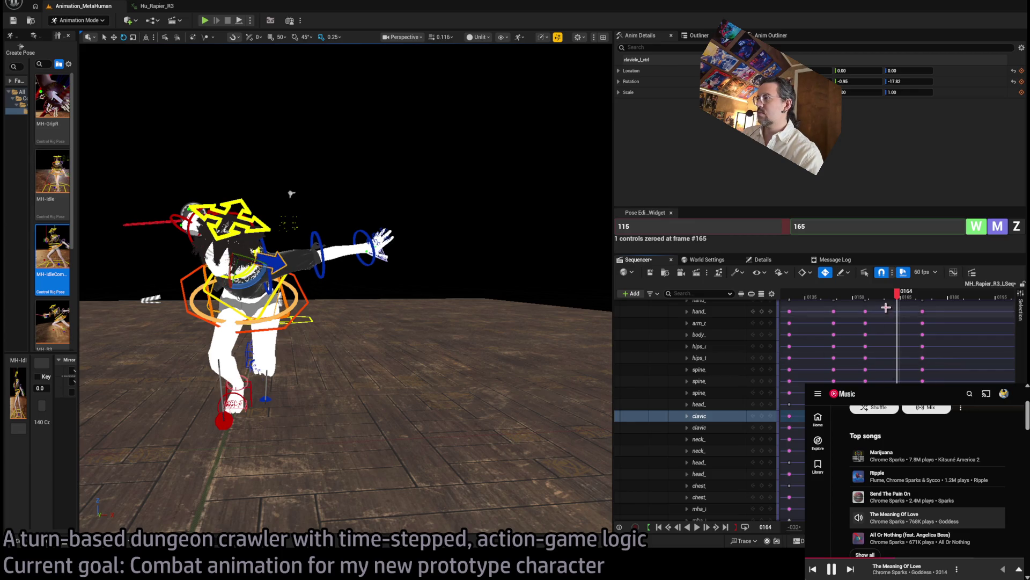
Scrub through frames 163 to 174 to review the left clavicle across the recovery.
mouse_move(892, 299)
left_mouse_down()
mouse_move(855, 296)
mouse_move(932, 294)
mouse_move(789, 295)
mouse_move(921, 305)
mouse_move(820, 304)
mouse_move(982, 301)
left_mouse_up()
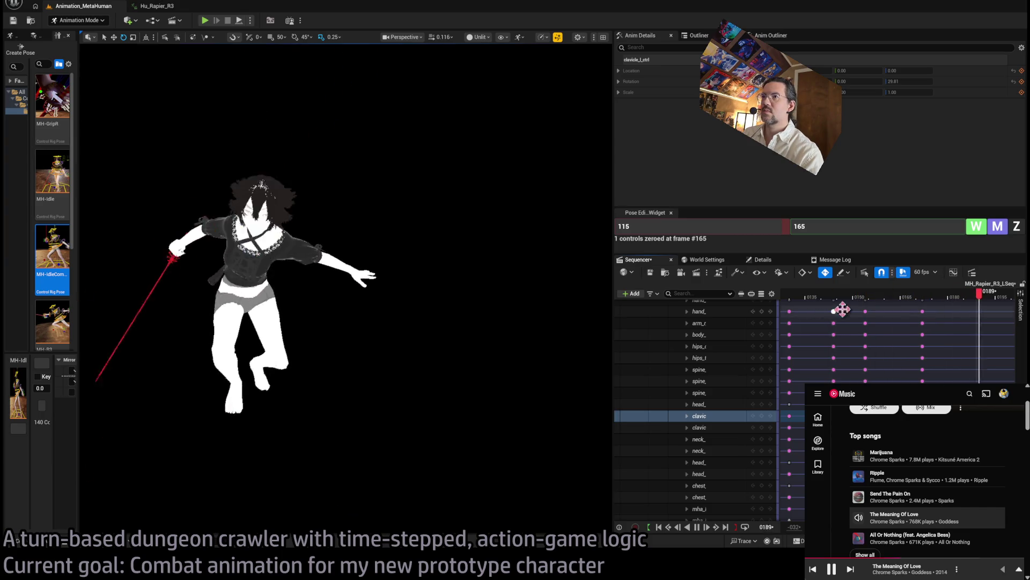
mouse_move(883, 305)
left_mouse_down()
mouse_move(823, 297)
mouse_move(928, 297)
mouse_move(886, 301)
mouse_move(901, 299)
left_mouse_up()
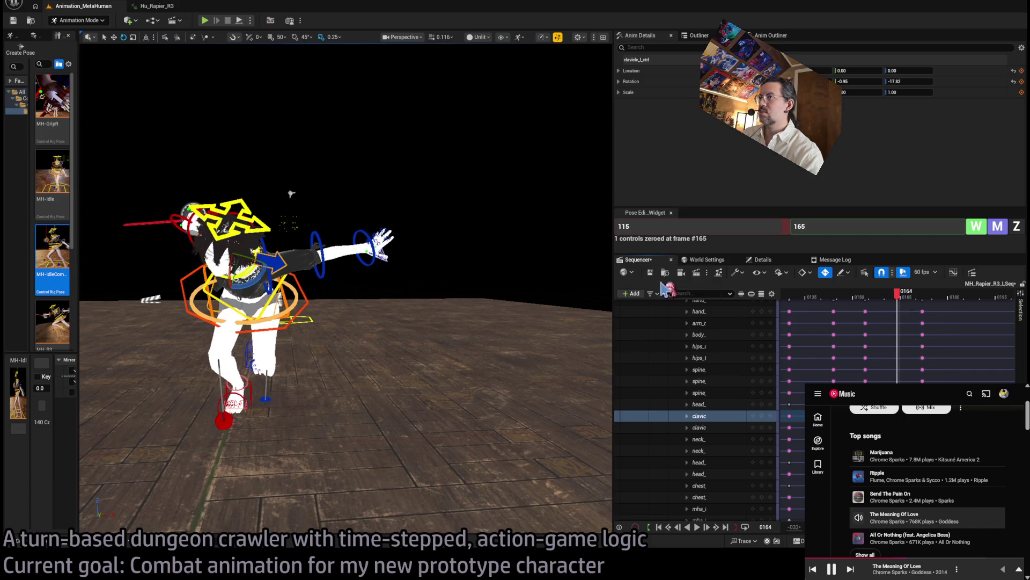
Key the left upper arm's rotation near frame 172 and rotate it slightly.
left_click(271, 280)
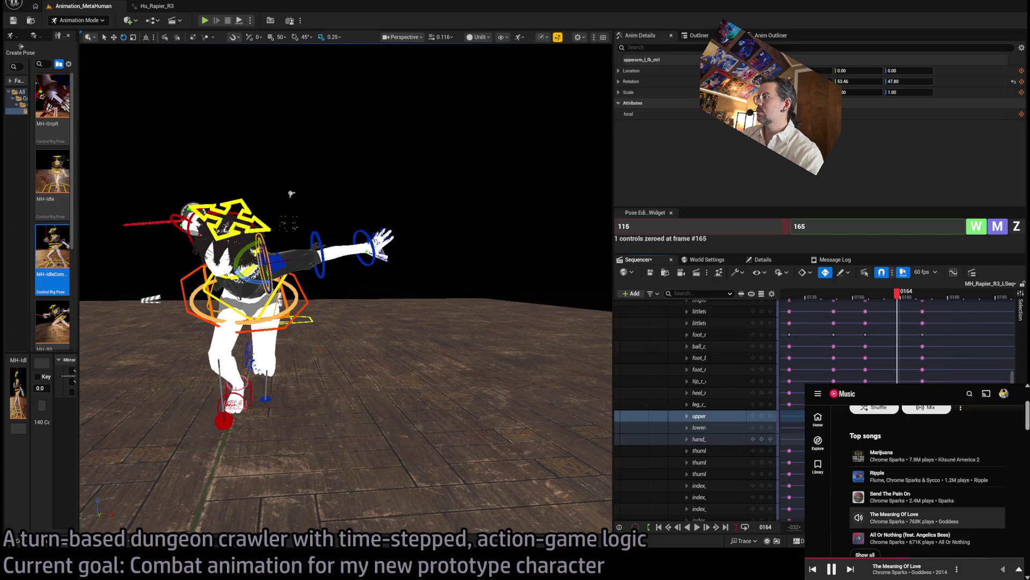
left_click(925, 296)
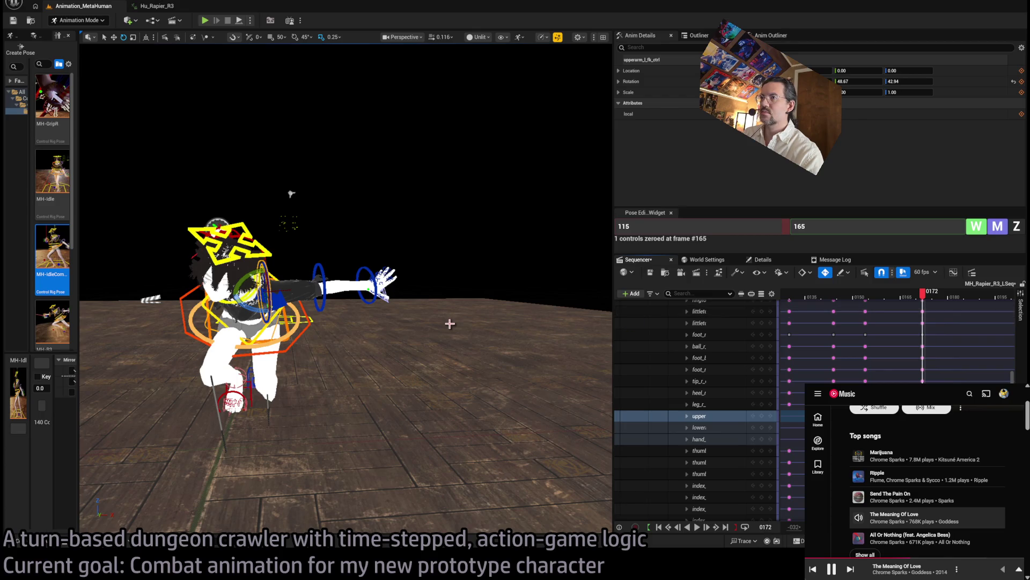
left_click(769, 417)
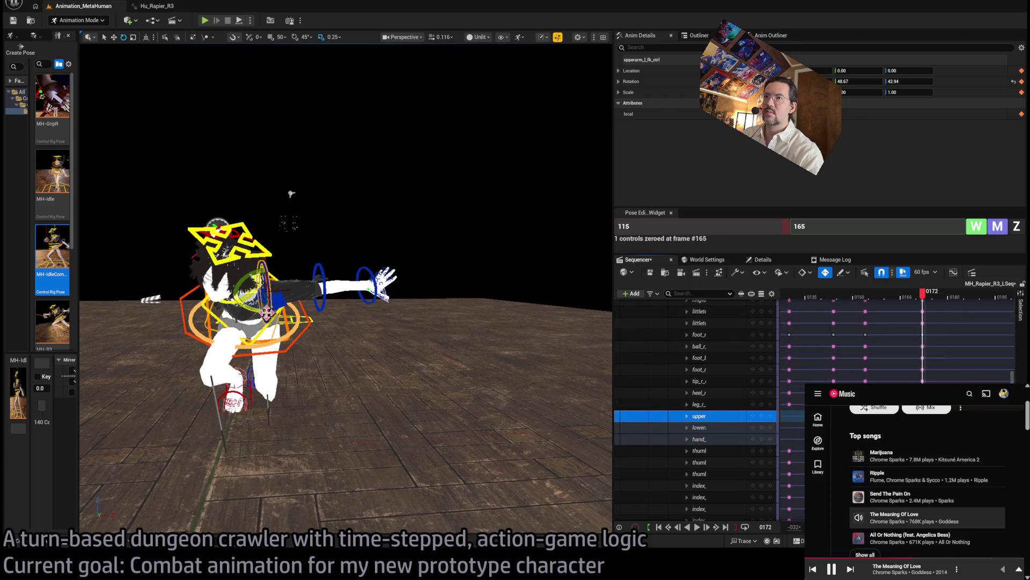
left_click_drag(267, 312, 298, 292)
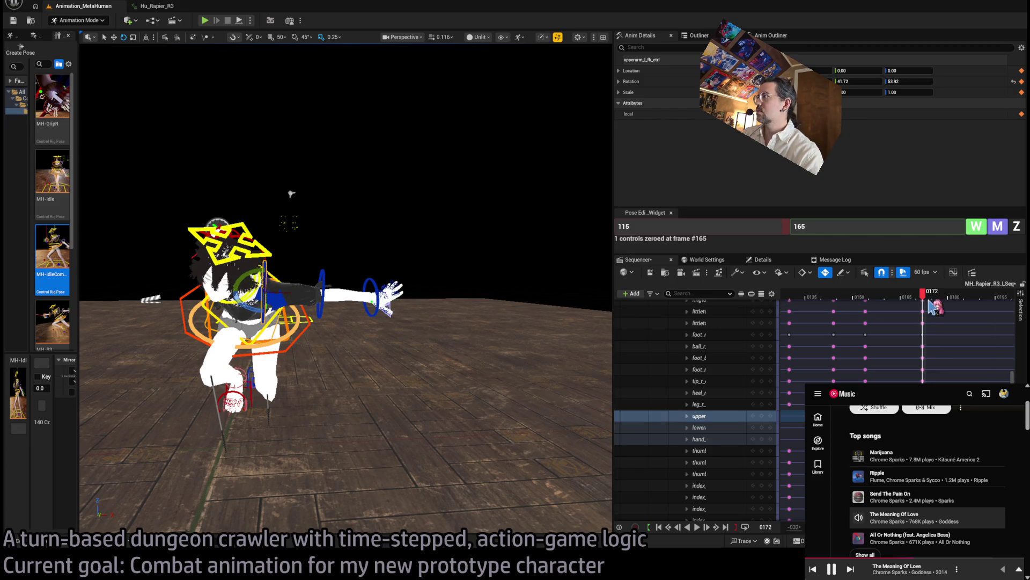
Review the left arm across frames 148–198 and select the left forearm control.
mouse_move(930, 302)
left_mouse_down()
mouse_move(853, 301)
mouse_move(931, 303)
mouse_move(895, 316)
left_mouse_up()
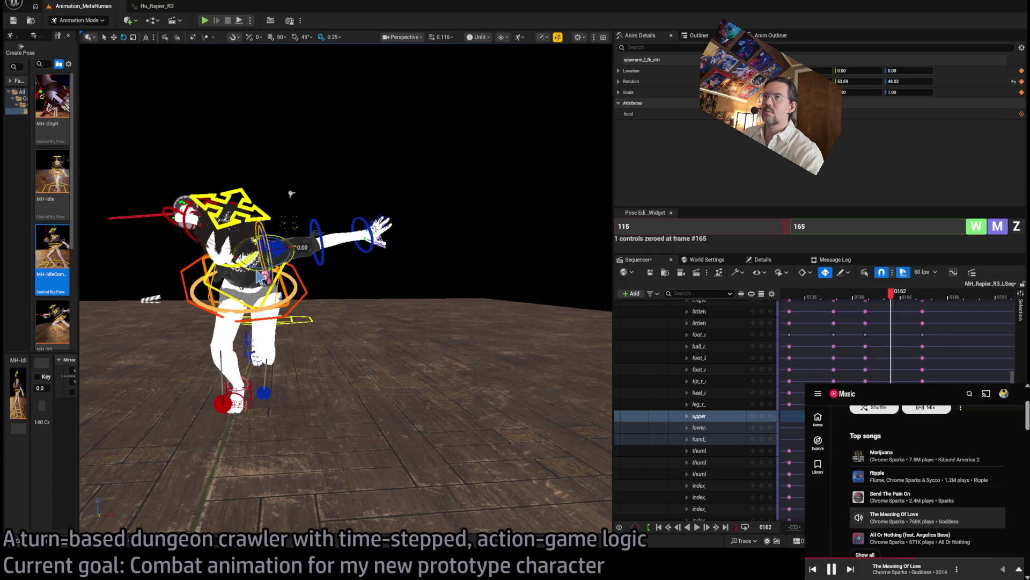
mouse_move(894, 299)
left_mouse_down()
mouse_move(840, 308)
mouse_move(976, 306)
mouse_move(914, 322)
mouse_move(981, 322)
left_mouse_up()
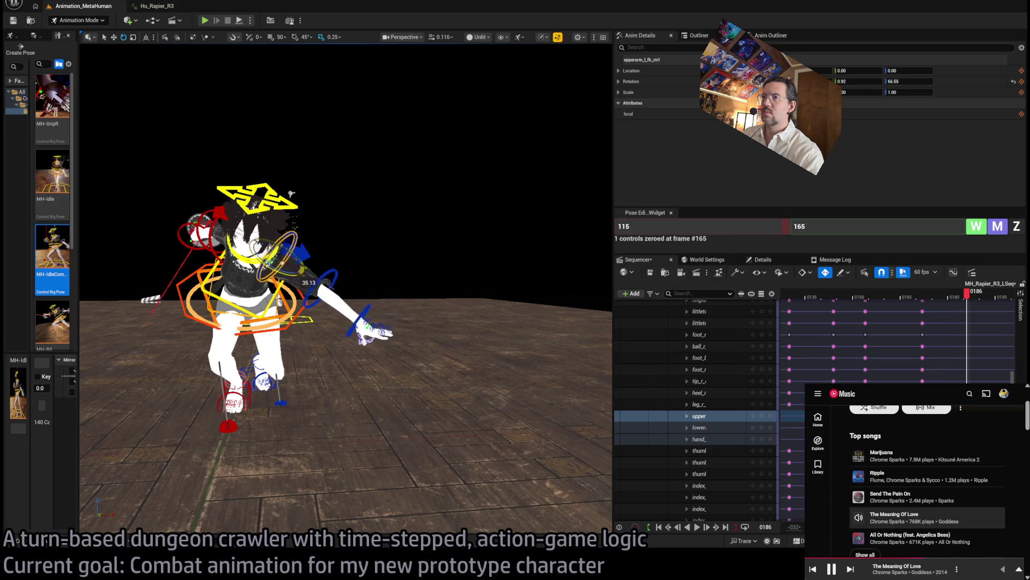
mouse_move(969, 300)
left_mouse_down()
mouse_move(891, 301)
mouse_move(1011, 300)
mouse_move(947, 307)
left_mouse_up()
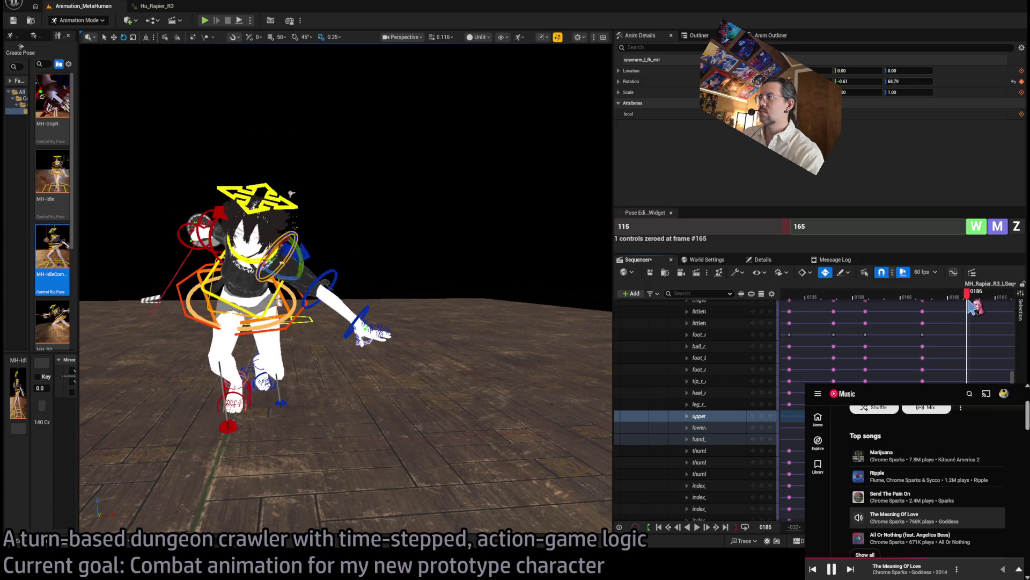
left_click(333, 281)
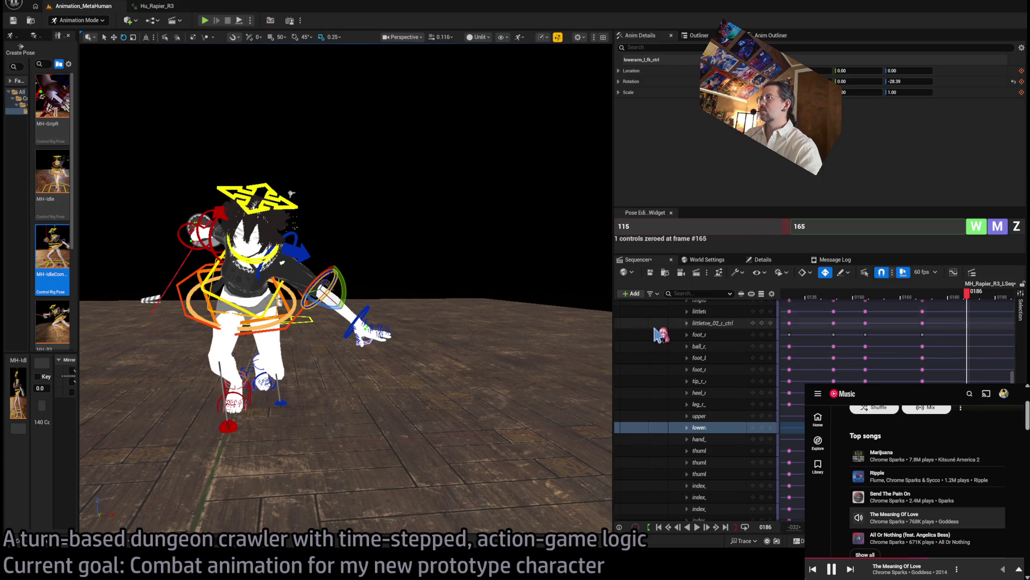
mouse_move(975, 299)
left_mouse_down()
mouse_move(794, 311)
mouse_move(862, 328)
mouse_move(931, 322)
mouse_move(877, 322)
mouse_move(897, 321)
left_mouse_up()
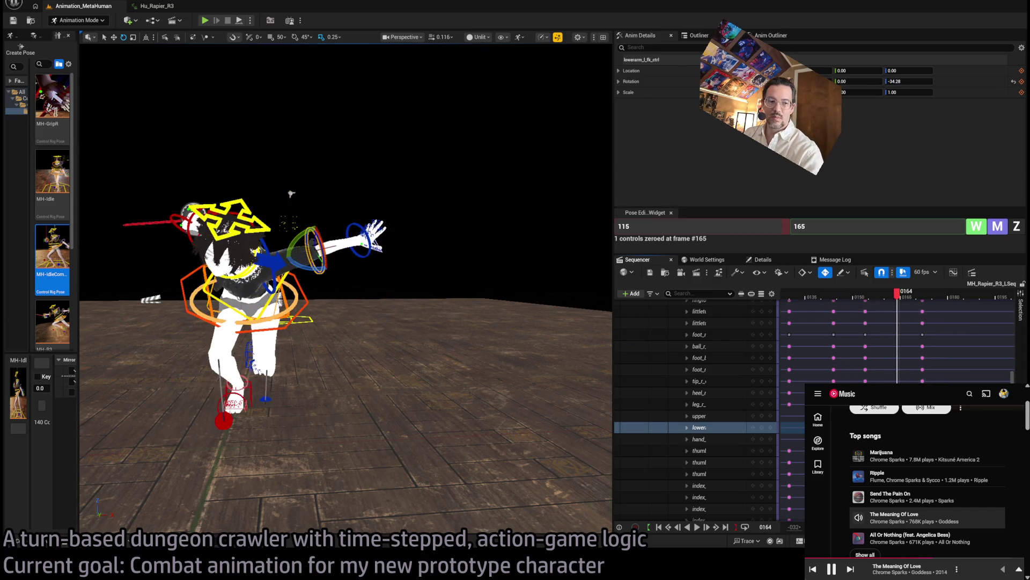
left_click_drag(344, 161, 495, 42)
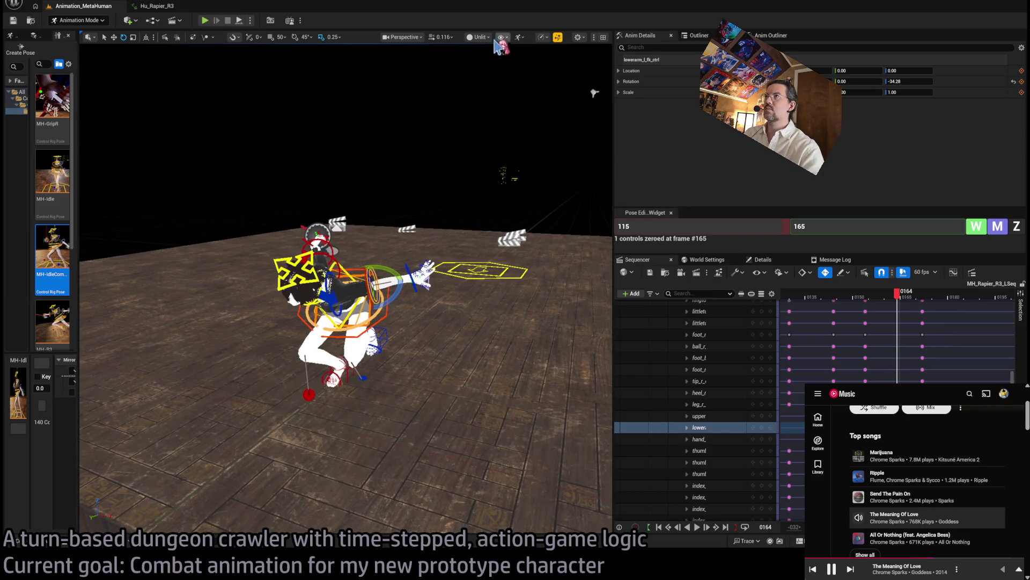
Switch the viewport to Lit and play the lunge from frame 127, stopping near frame 117.
key("alt+4")
left_click_drag(923, 295, 773, 297)
key("space")
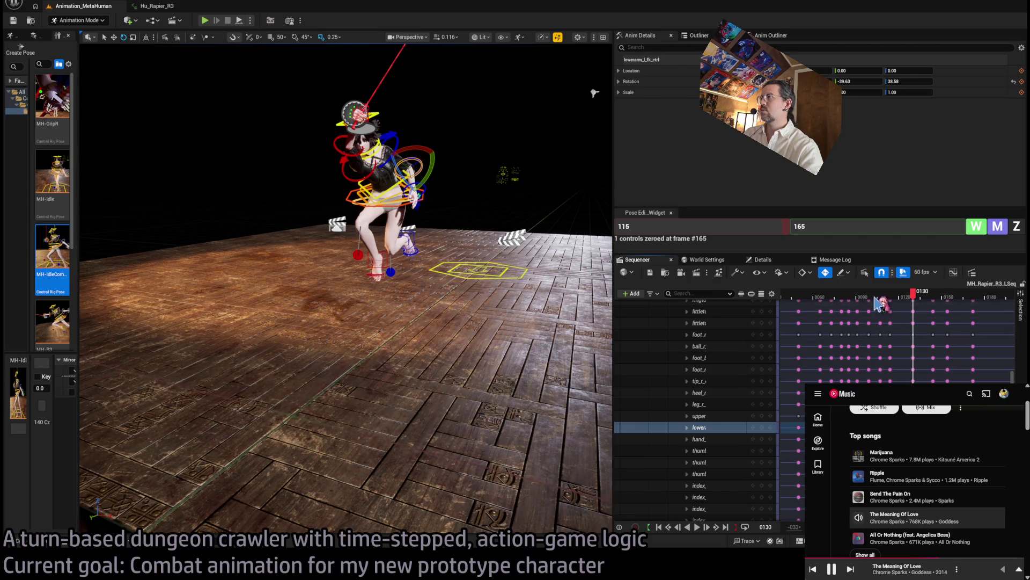
key("space")
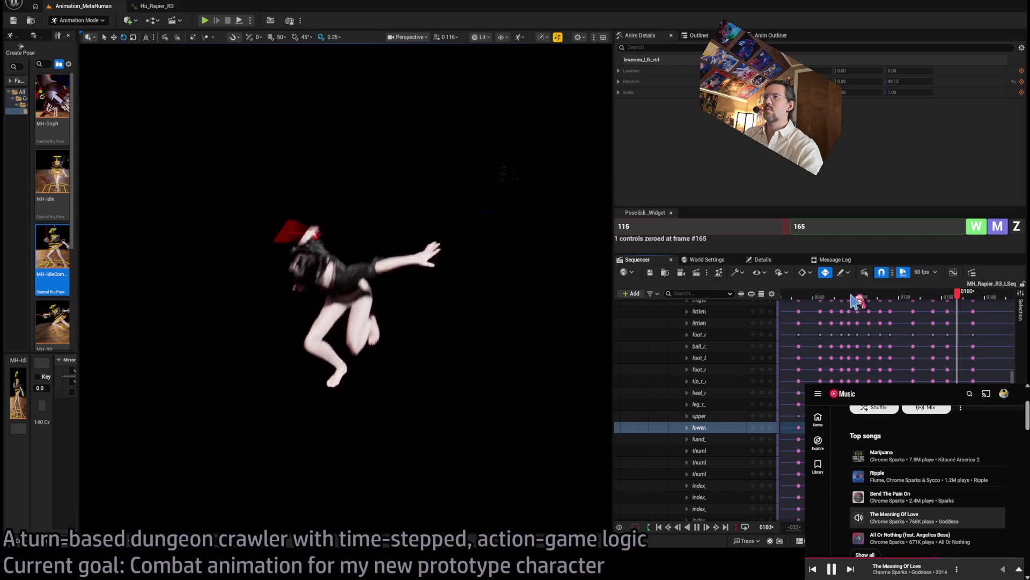
mouse_move(854, 300)
left_mouse_down()
mouse_move(934, 294)
mouse_move(892, 290)
left_mouse_up()
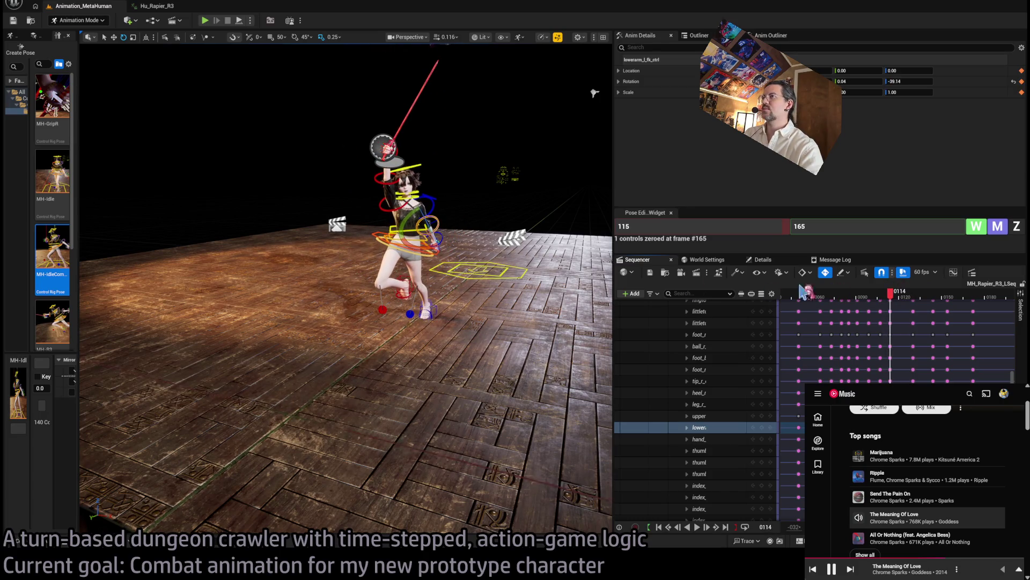
Select the head control and preview it over frames 114 to 120.
left_click_drag(374, 234, 422, 254)
left_click(374, 235)
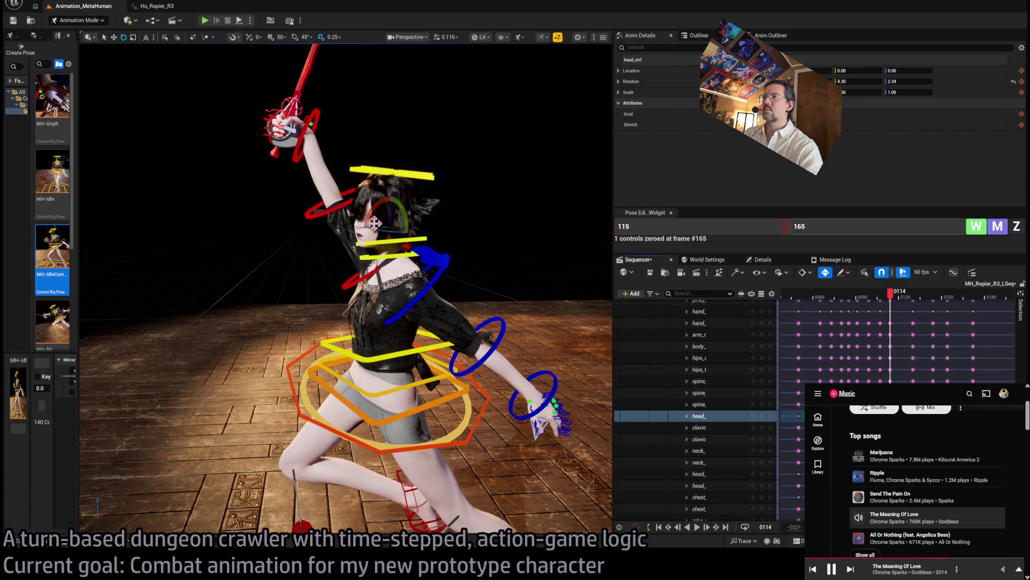
mouse_move(891, 300)
left_mouse_down()
mouse_move(906, 298)
mouse_move(893, 299)
left_mouse_up()
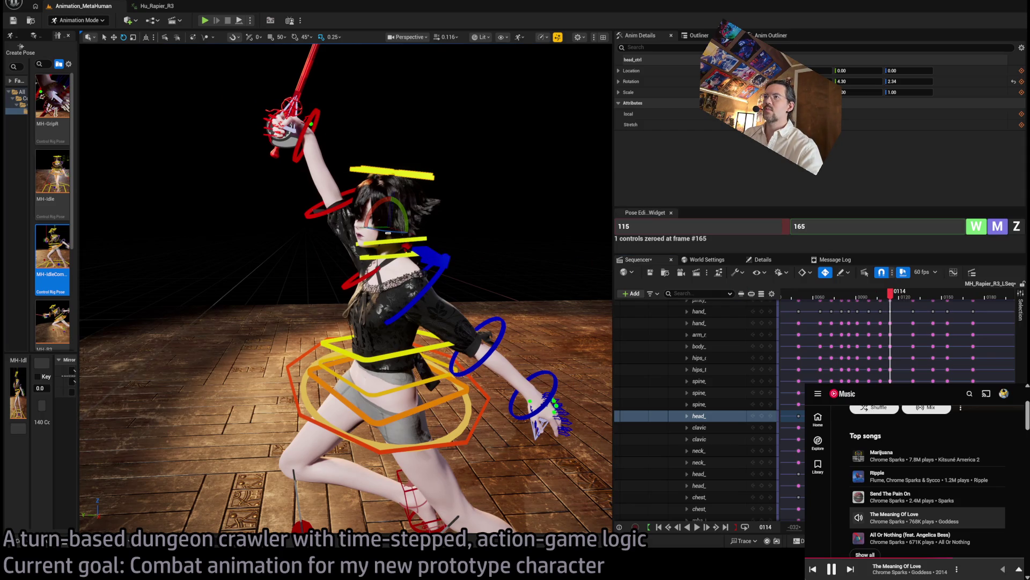
left_click(393, 234)
left_click(392, 231)
Compare the head pose at frames 114 and 111, then select the left arm controls at frame 119.
mouse_move(402, 222)
left_mouse_down()
mouse_move(344, 224)
mouse_move(402, 223)
mouse_move(352, 168)
left_mouse_up()
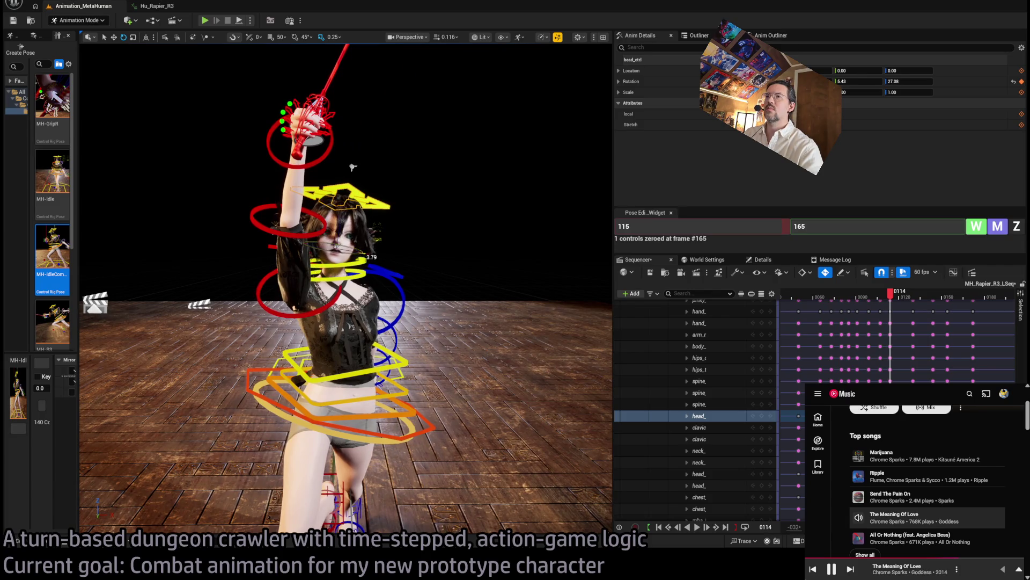
mouse_move(886, 300)
left_mouse_down()
mouse_move(895, 298)
mouse_move(877, 297)
mouse_move(891, 299)
left_mouse_up()
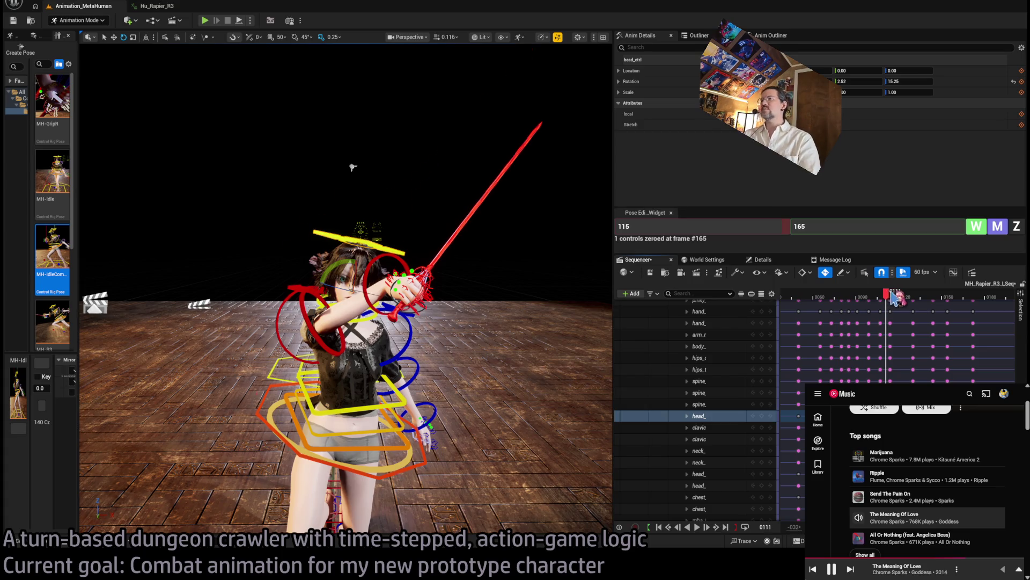
mouse_move(895, 299)
left_mouse_down()
mouse_move(881, 298)
mouse_move(912, 298)
mouse_move(890, 306)
mouse_move(905, 306)
left_mouse_up()
mouse_move(468, 289)
left_mouse_down()
mouse_move(424, 290)
mouse_move(468, 289)
left_mouse_up()
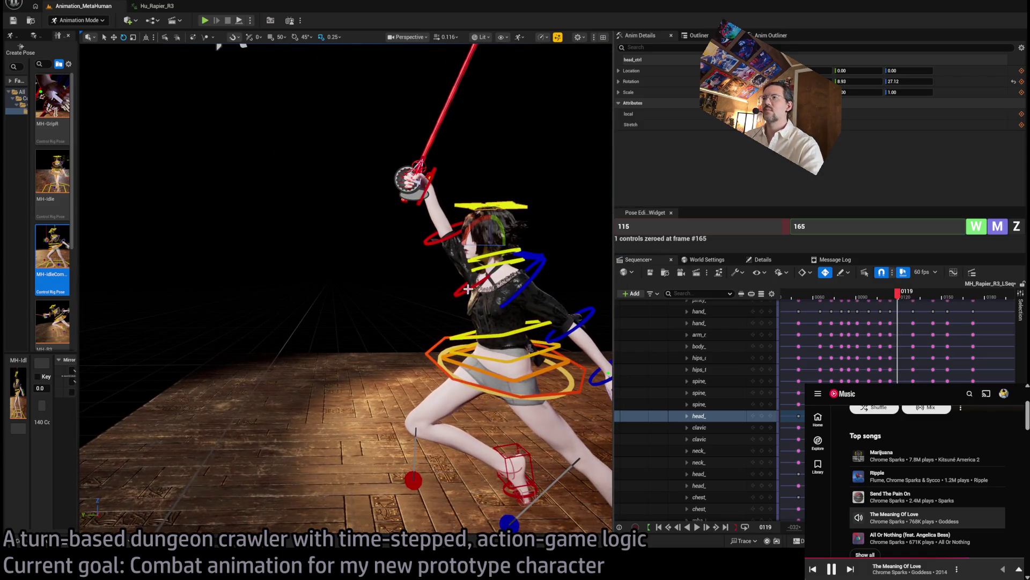
left_click(468, 289)
left_click(433, 217, "ctrl")
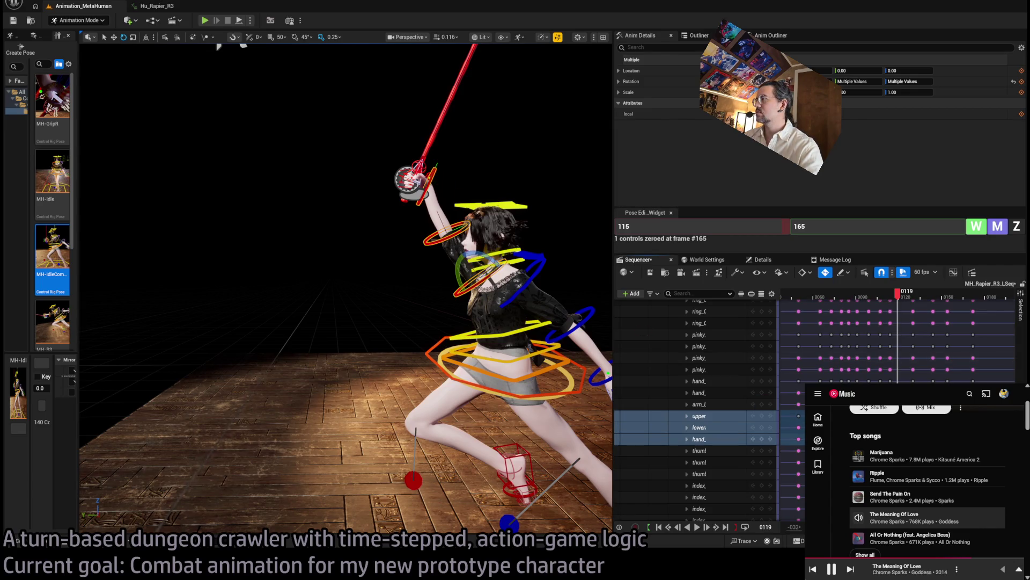
Key the selected left arm controls and preview frames 118 to 124.
key("Left")
mouse_move(903, 294)
left_mouse_down()
mouse_move(876, 297)
mouse_move(910, 306)
mouse_move(848, 303)
mouse_move(952, 306)
mouse_move(931, 305)
left_mouse_up()
scroll(343, 284, "up", 5)
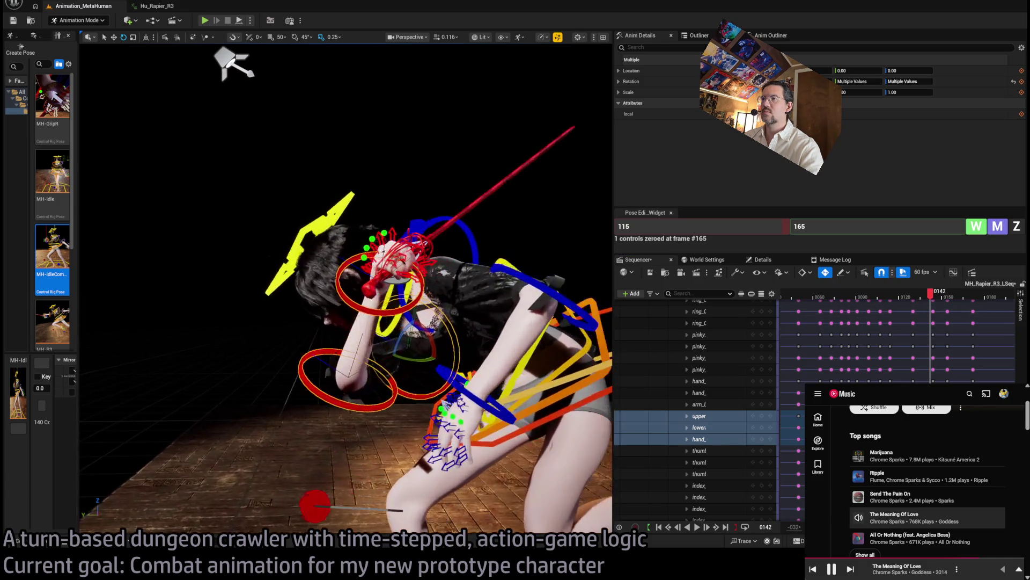
Select only the left upper arm control at frame 144 for re-posing.
left_click(503, 322)
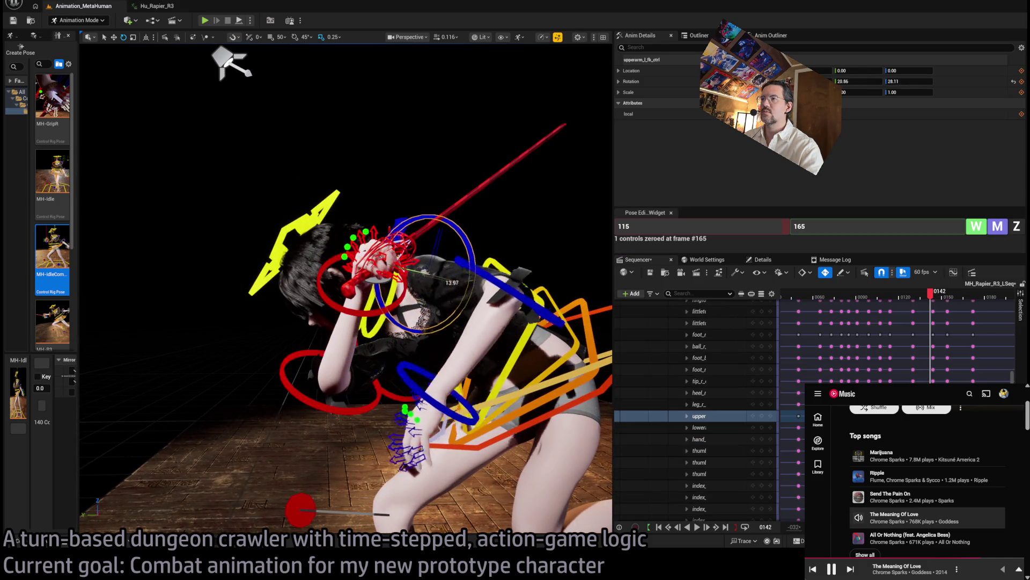
left_click_drag(934, 304, 939, 303)
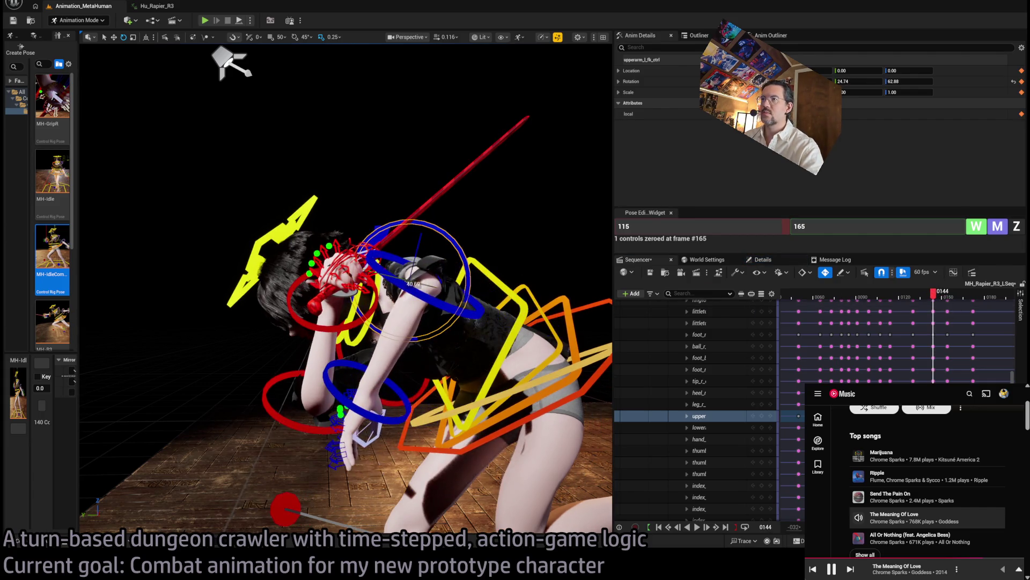
left_click_drag(344, 285, 300, 279)
left_click_drag(322, 269, 365, 268)
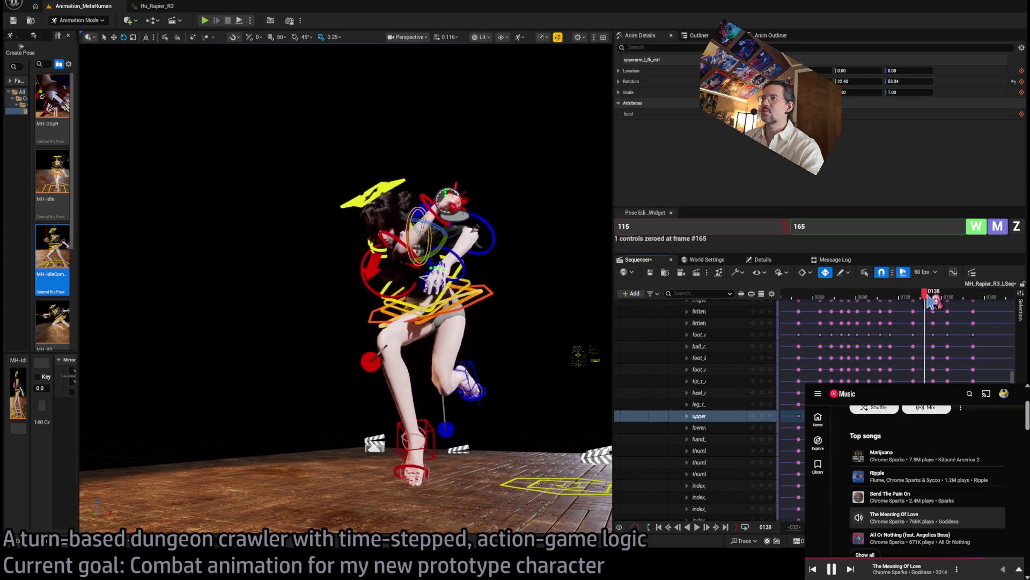
mouse_move(950, 303)
left_mouse_down()
mouse_move(959, 302)
mouse_move(927, 310)
left_mouse_up()
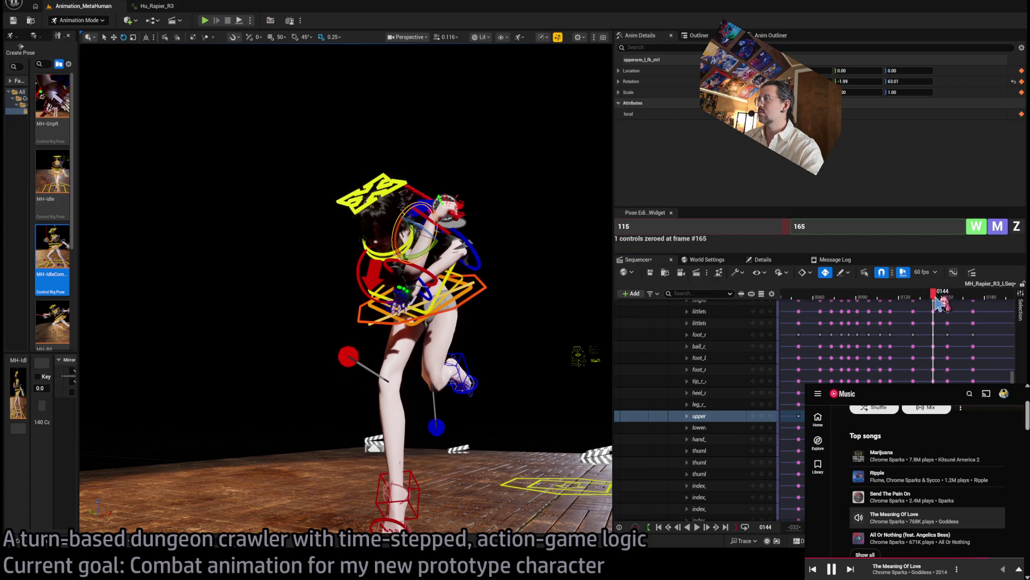
mouse_move(935, 309)
left_mouse_down()
mouse_move(981, 314)
mouse_move(877, 308)
mouse_move(890, 309)
left_mouse_up()
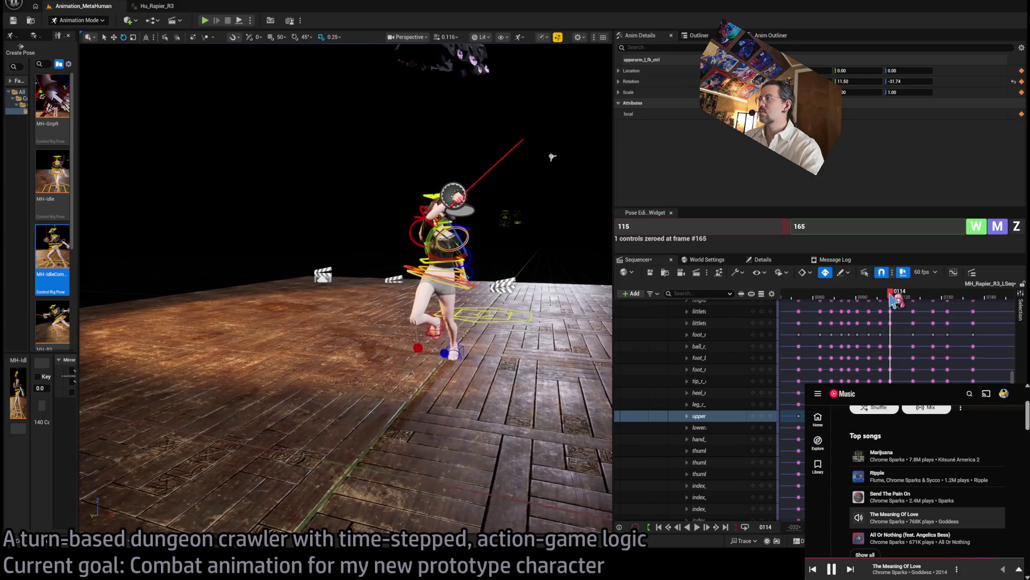
left_click(893, 299)
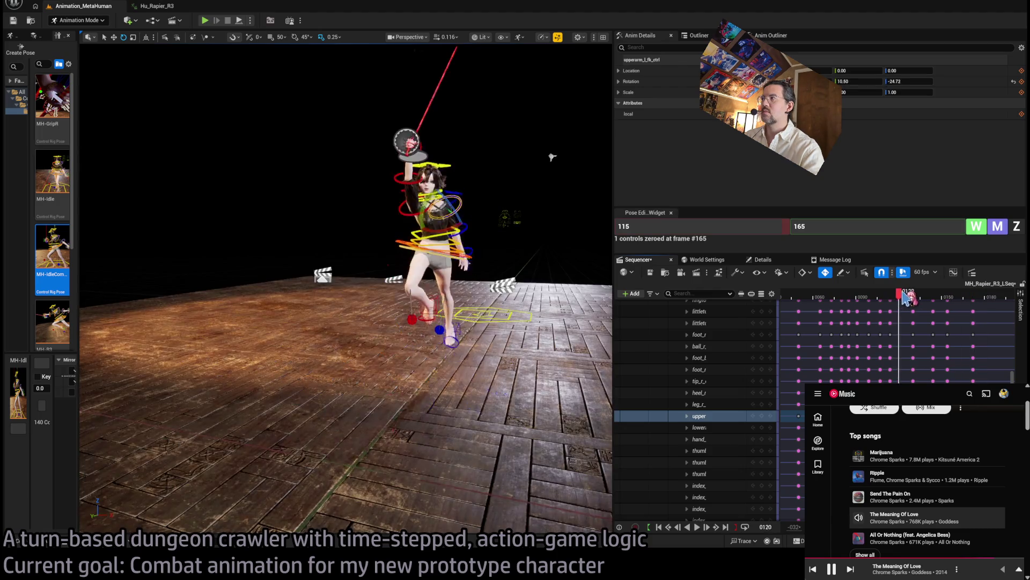
left_click(908, 297)
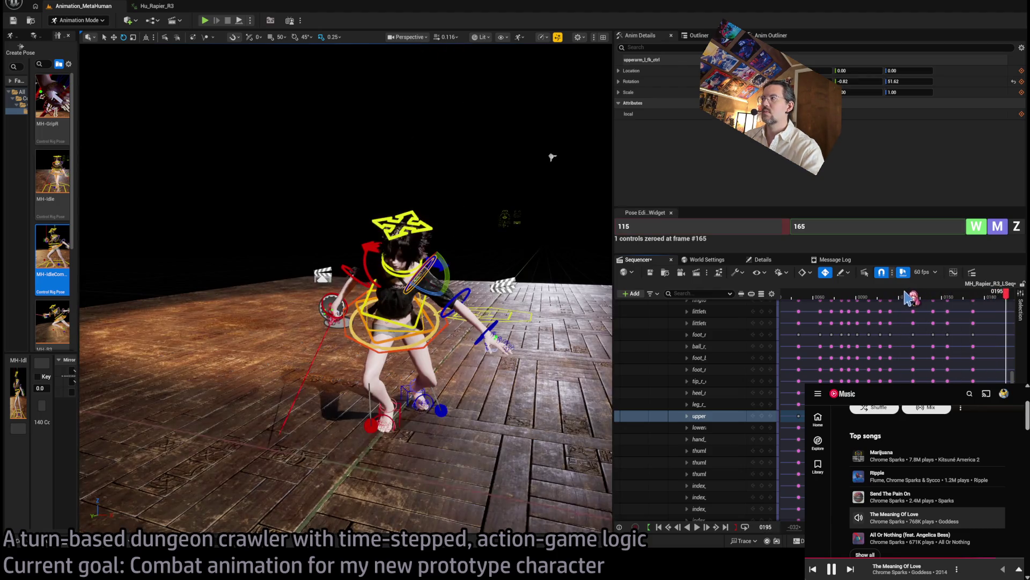
mouse_move(907, 298)
left_mouse_down()
mouse_move(1018, 308)
mouse_move(944, 306)
left_mouse_up()
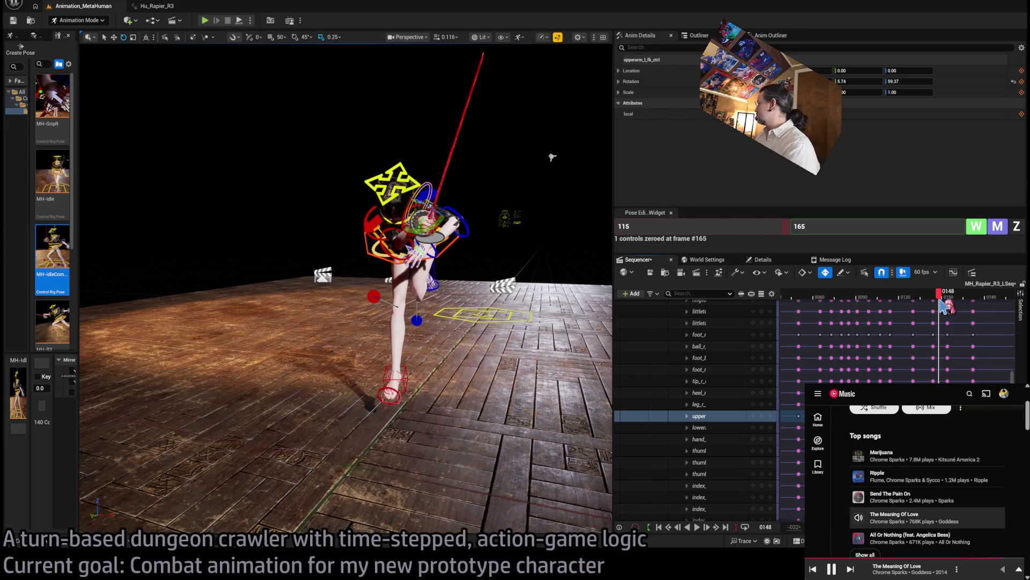
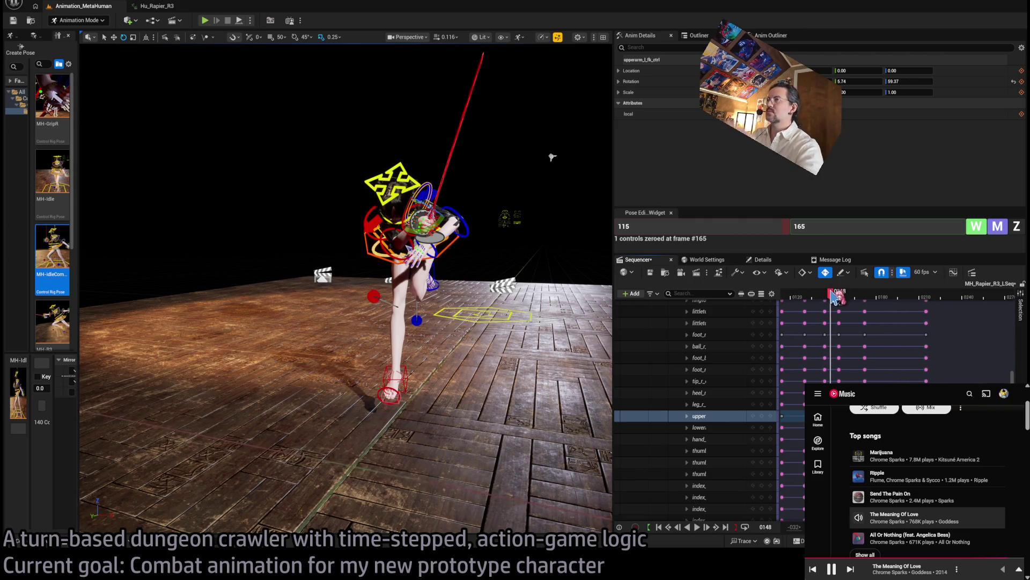
Play through the rapier lunge, stop at frame 147, and orbit close to the upper body.
mouse_move(835, 296)
left_mouse_down()
mouse_move(803, 298)
mouse_move(923, 315)
mouse_move(790, 320)
mouse_move(880, 316)
mouse_move(810, 313)
left_mouse_up()
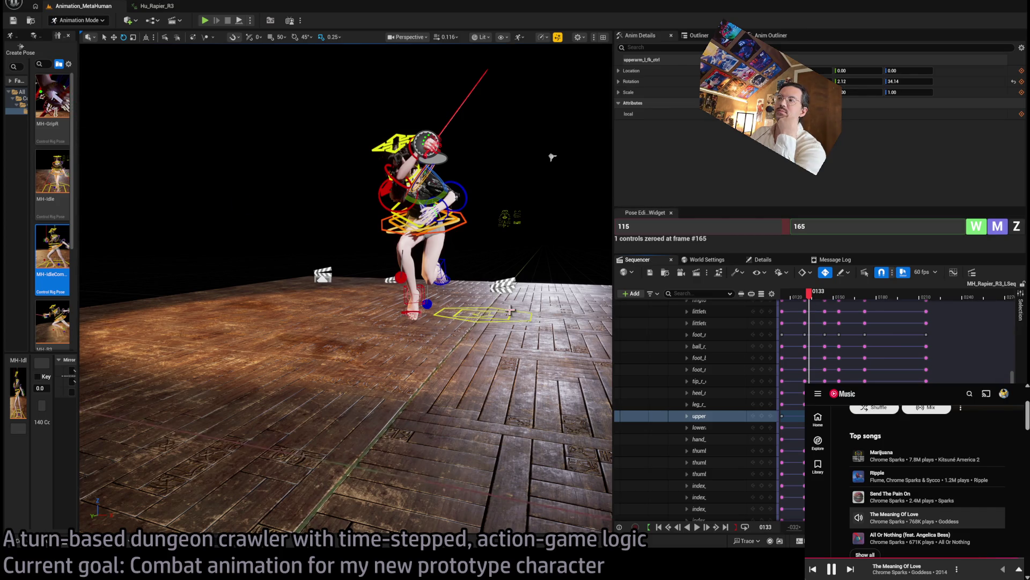
scroll(859, 332, "down", 2)
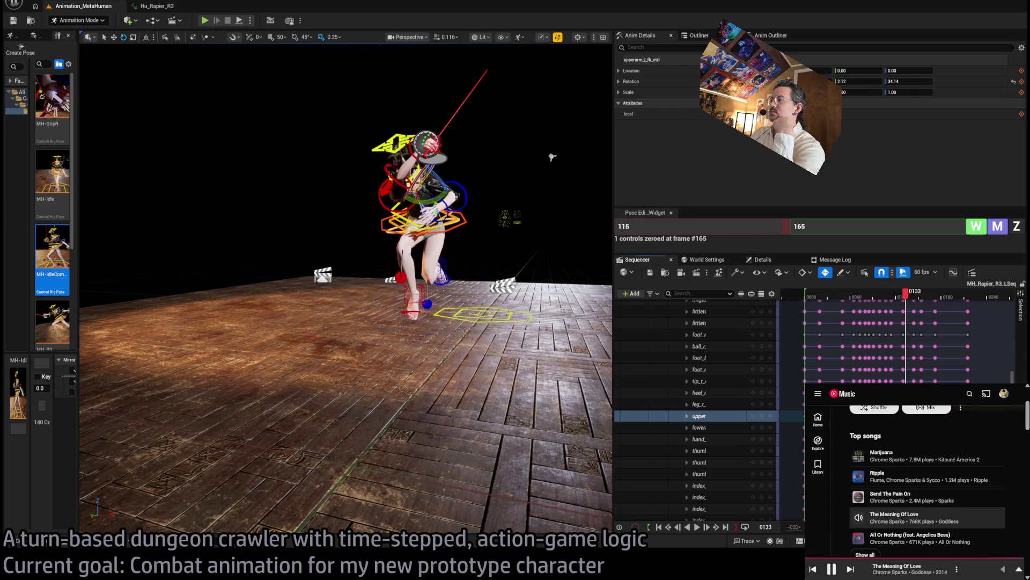
scroll(902, 333, "up", 2)
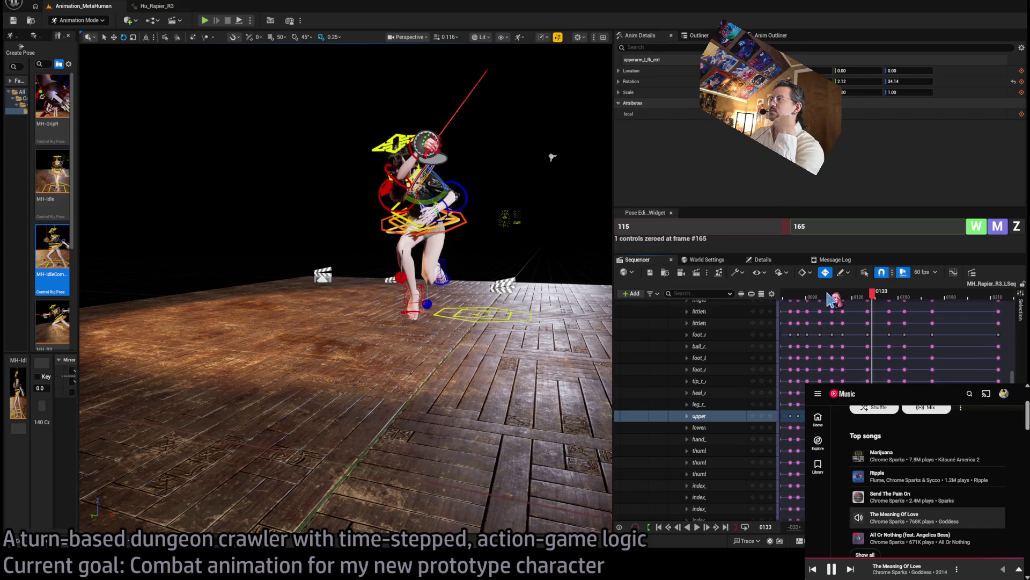
key("space")
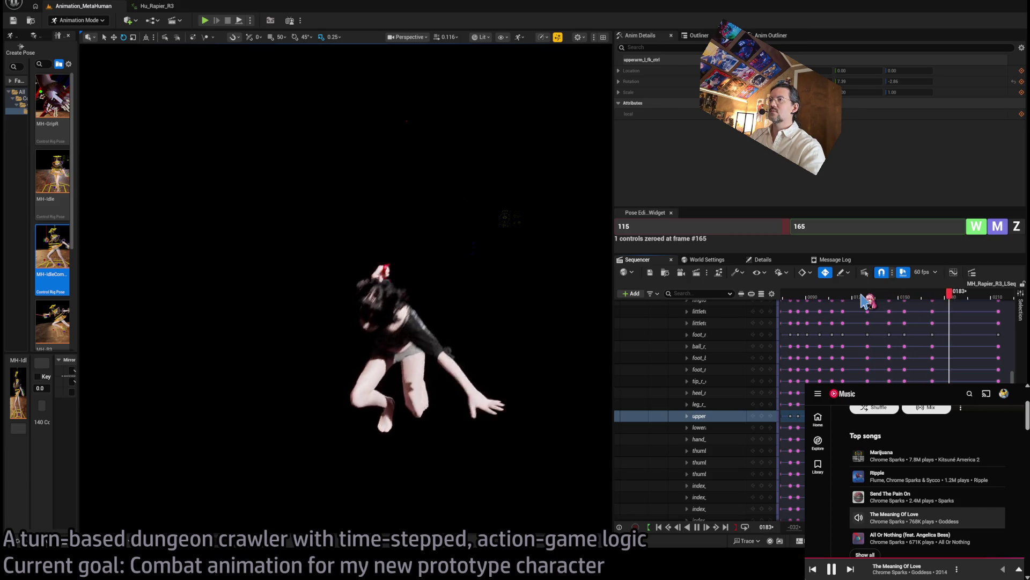
key("space")
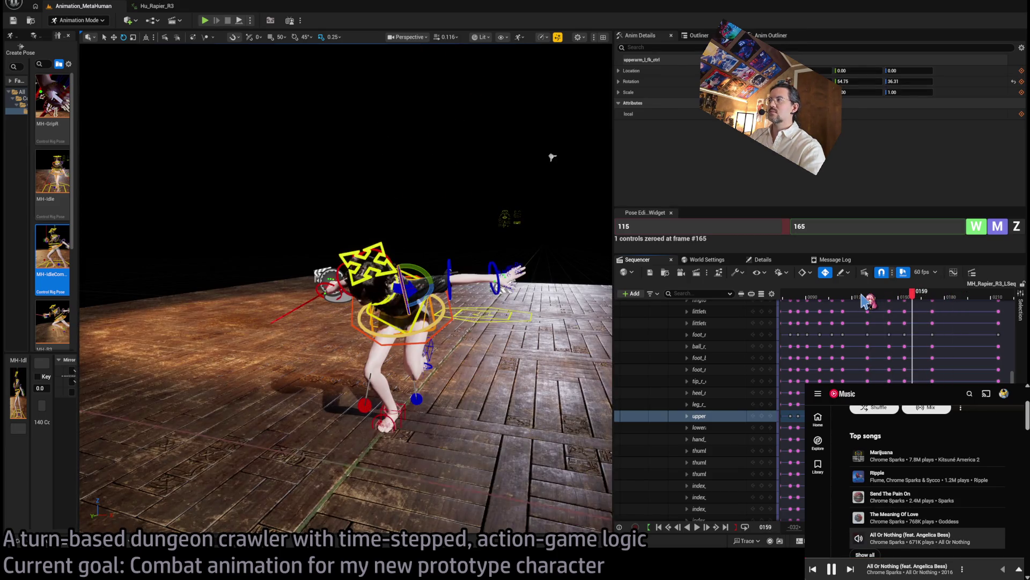
mouse_move(865, 298)
left_mouse_down()
mouse_move(930, 298)
mouse_move(899, 299)
left_mouse_up()
mouse_move(487, 221)
left_mouse_down()
mouse_move(523, 181)
mouse_move(466, 242)
mouse_move(468, 377)
left_mouse_up()
Select the right arm's upper arm, lower arm, hand and clavicle controls on the rig.
left_click(464, 321, "ctrl")
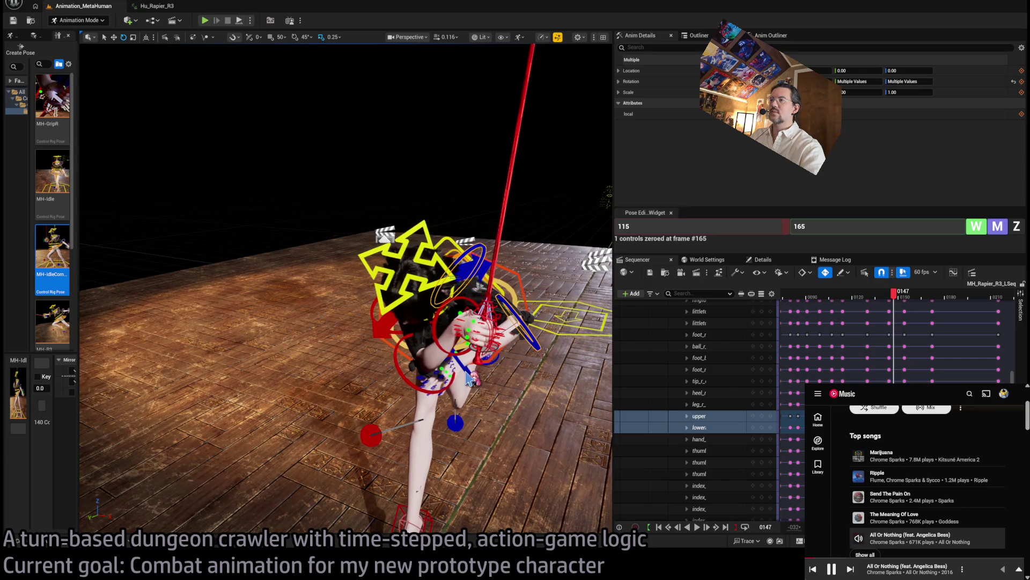
left_click(398, 345)
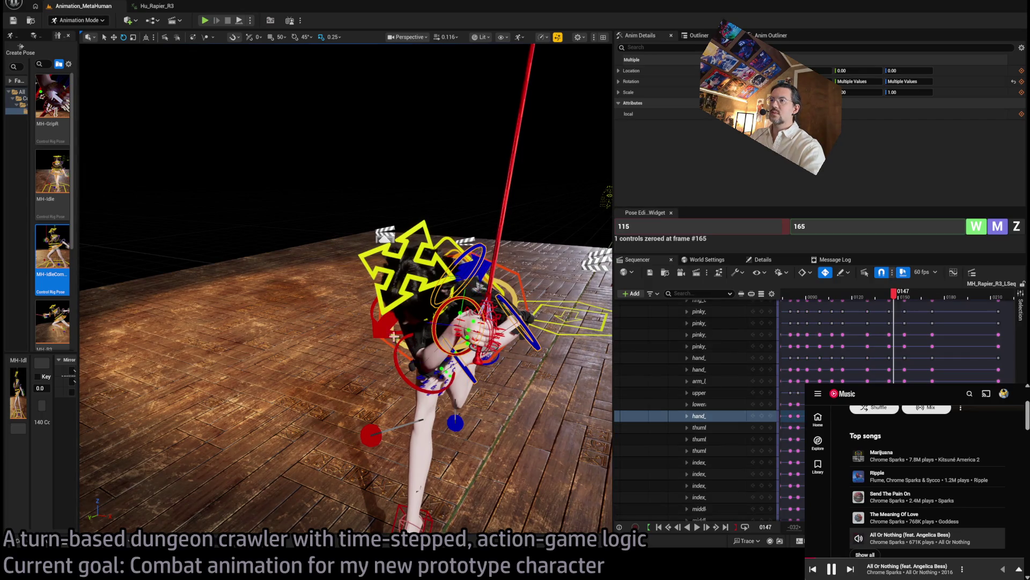
left_click(380, 327, "ctrl")
left_click(475, 272)
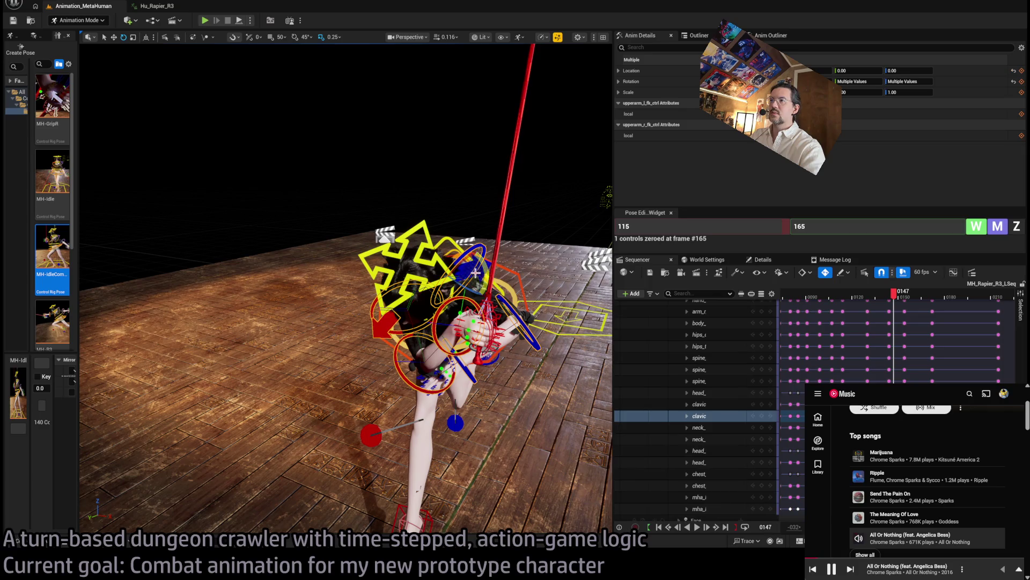
left_click_drag(476, 273, 418, 266)
Select both clavicle rows in the Sequencer and scrub back to frame 137.
scroll(881, 356, "down", 1)
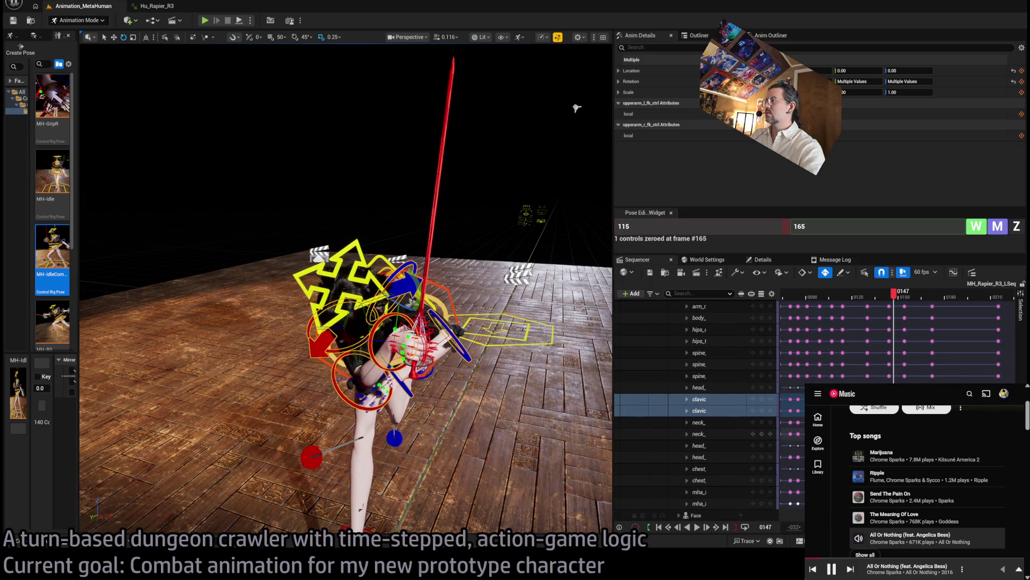
scroll(698, 408, "up", 3)
scroll(697, 408, "up", 8)
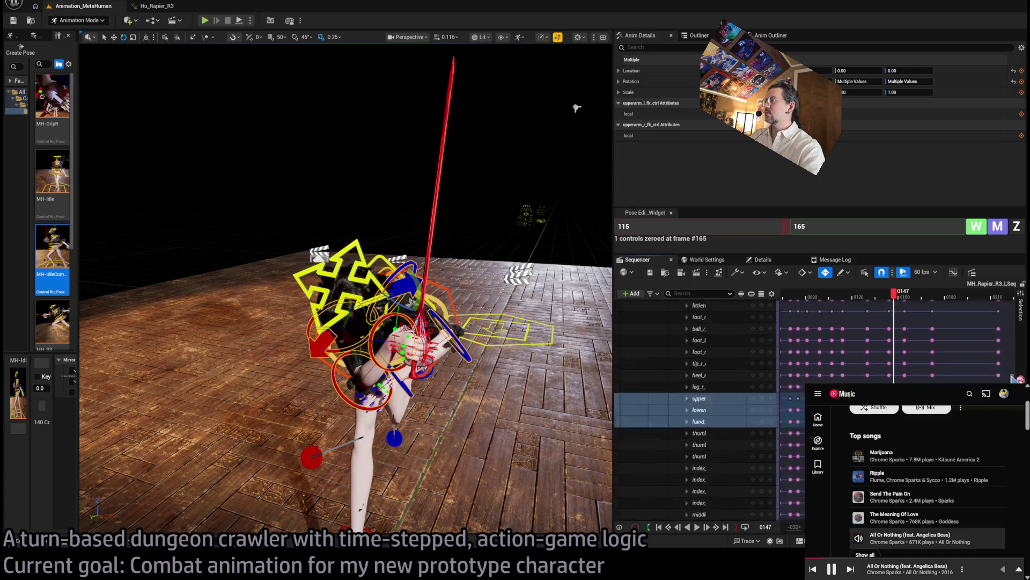
scroll(698, 408, "up", 10)
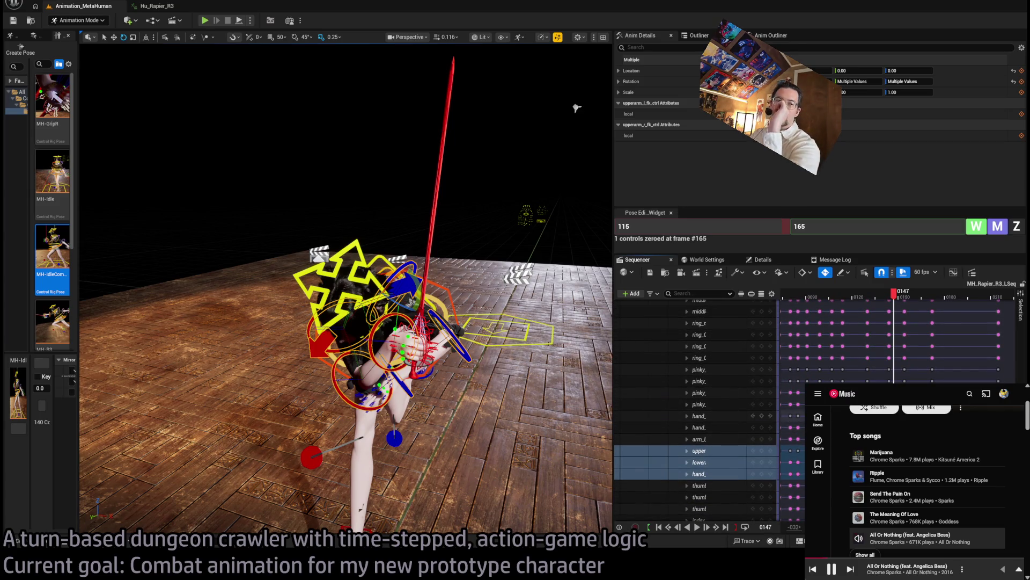
scroll(697, 408, "down", 10)
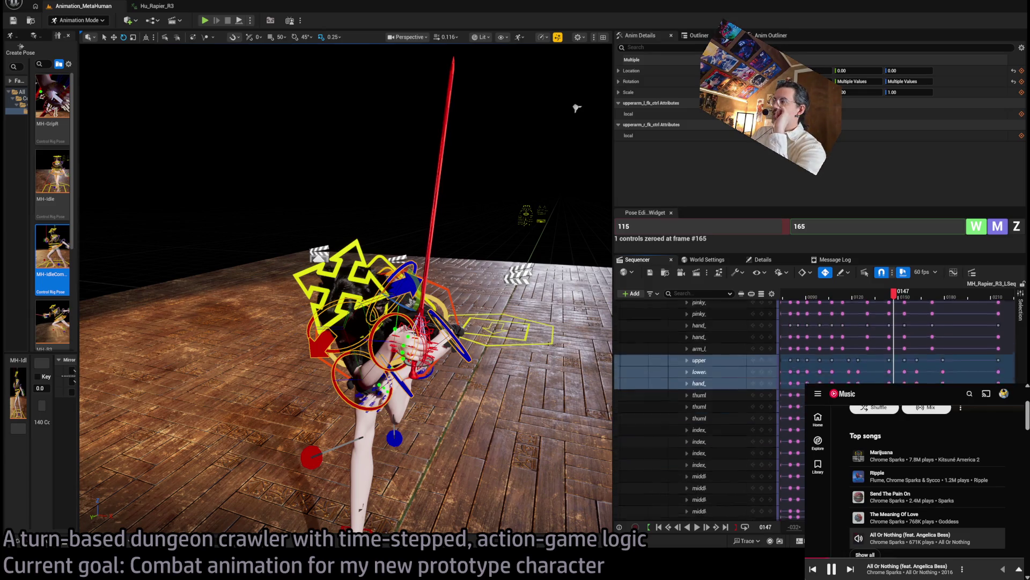
scroll(697, 407, "up", 10)
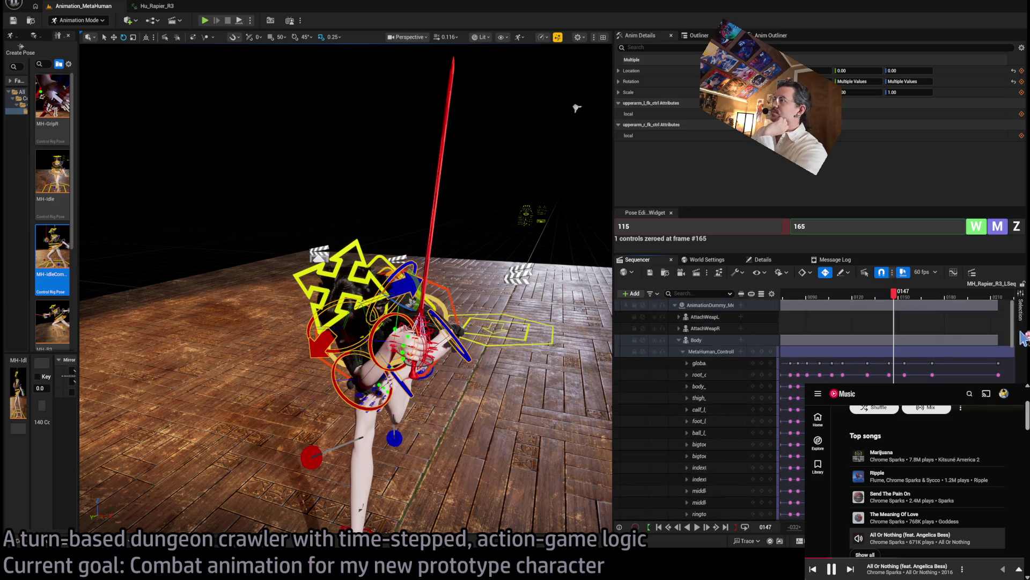
scroll(1023, 335, "down", 8)
scroll(767, 432, "down", 7)
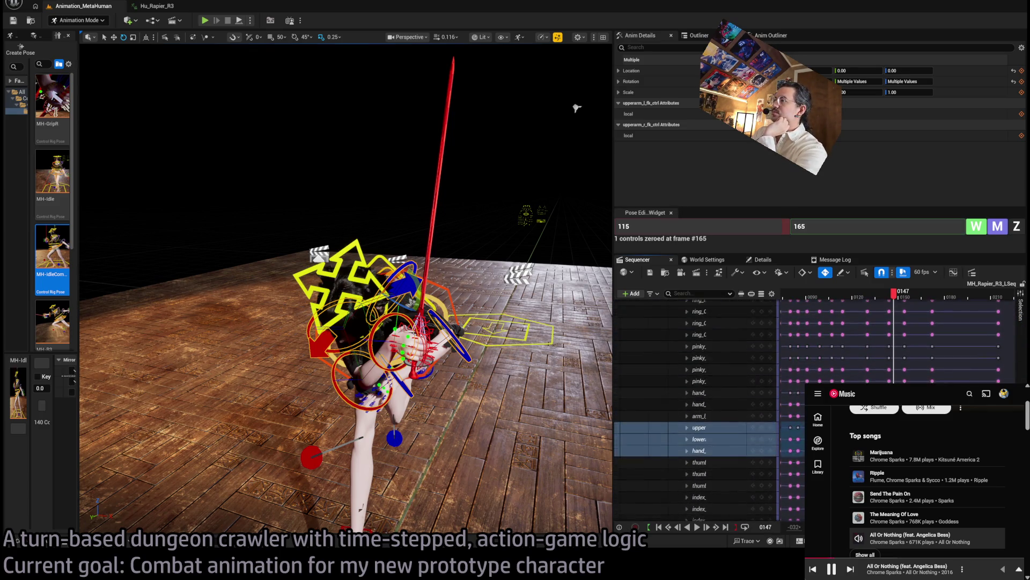
left_click(766, 433, "shift")
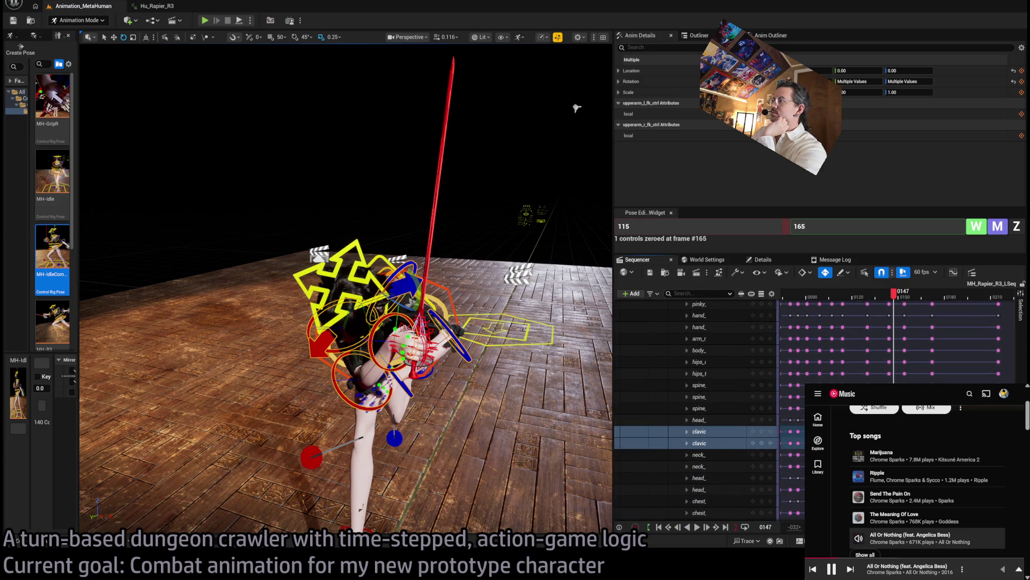
mouse_move(910, 304)
left_mouse_down()
mouse_move(865, 302)
mouse_move(943, 302)
mouse_move(837, 298)
mouse_move(908, 300)
mouse_move(886, 298)
left_mouse_up()
Replay the lunge repeatedly, restarting from earlier frames such as 114 and 135.
key("space")
key("space")
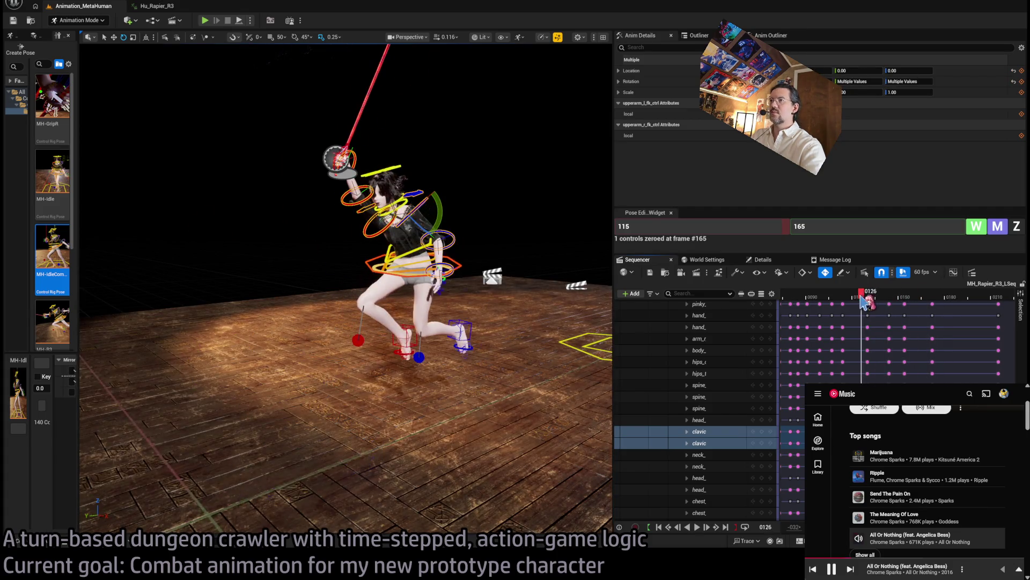
key("space")
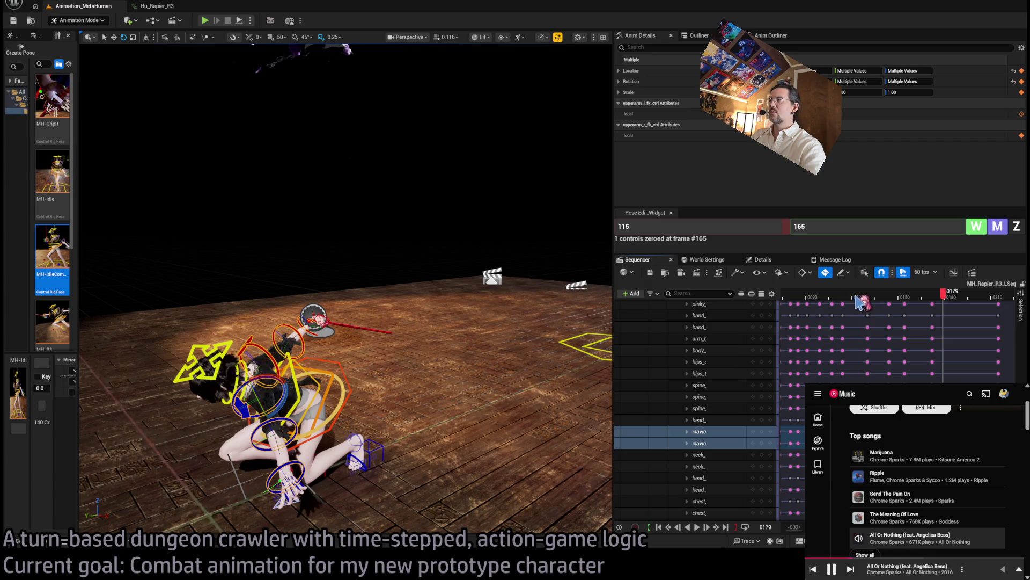
key("space")
left_click(821, 298)
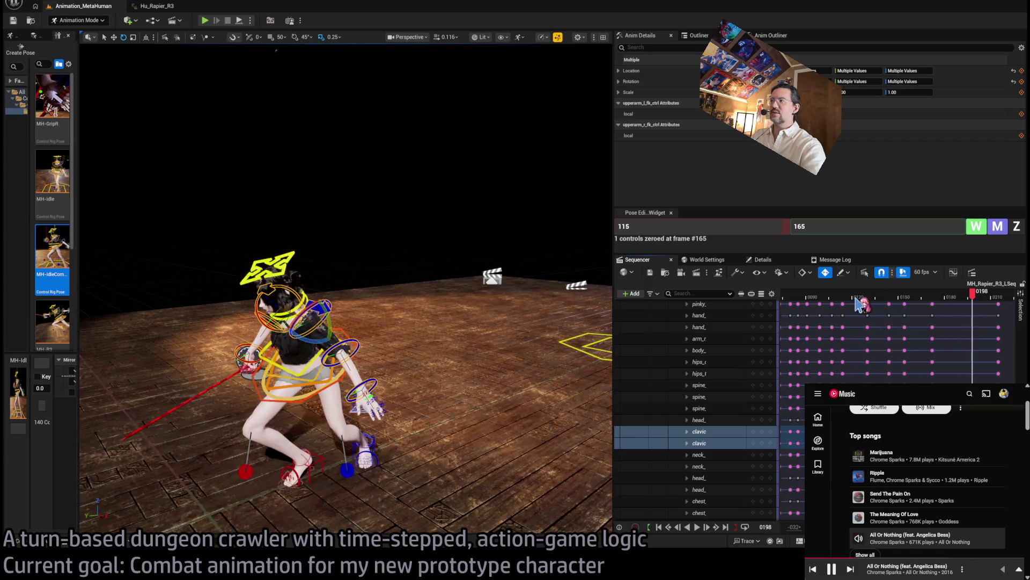
key("space")
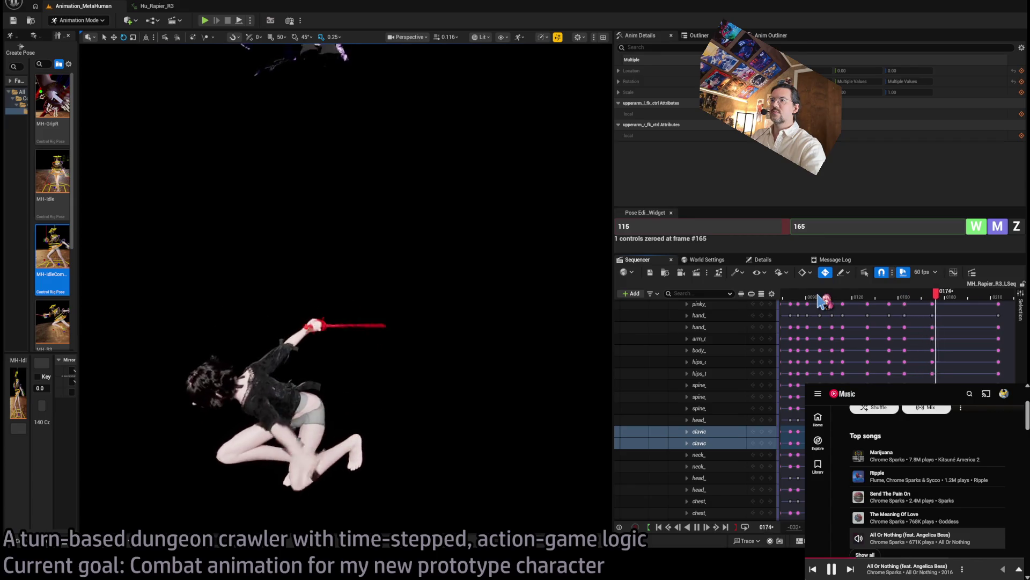
left_click(813, 299)
key("space")
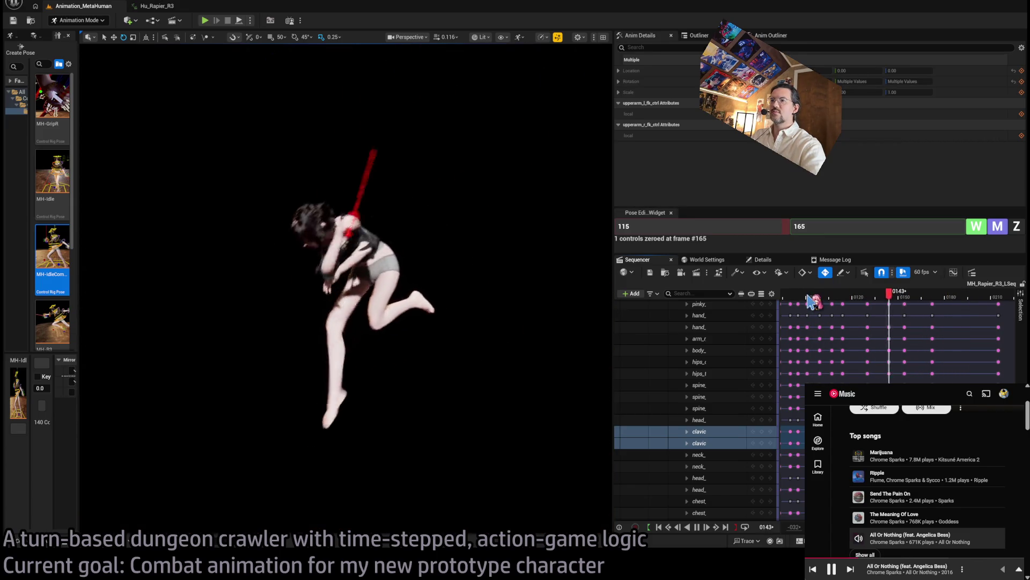
key("space")
left_click(833, 298)
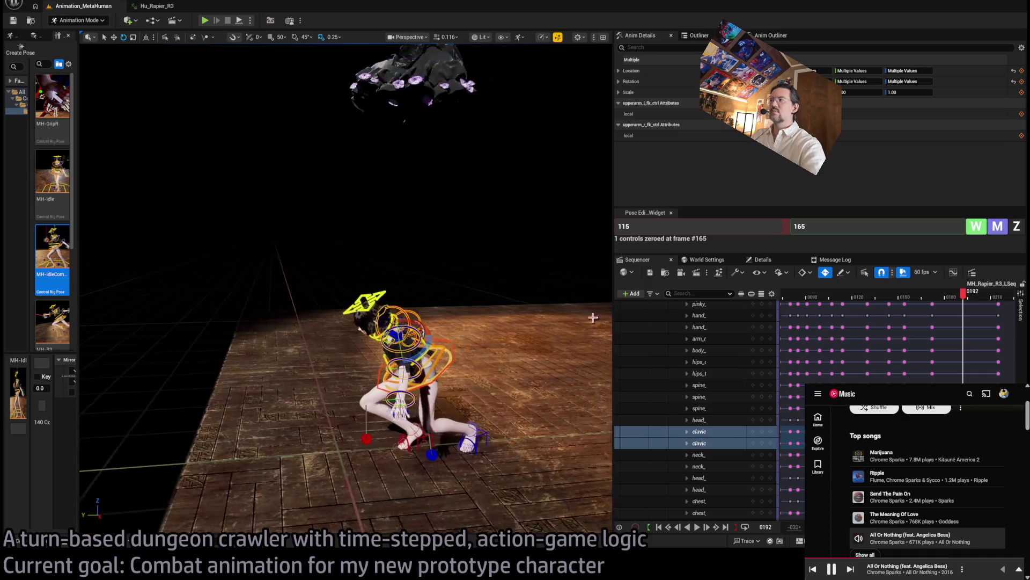
key("space")
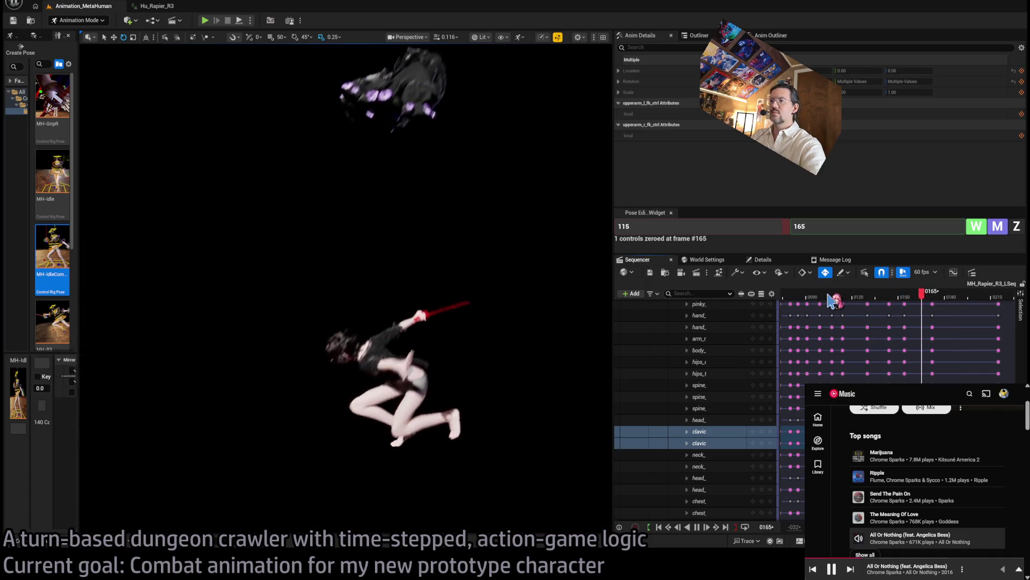
key("space")
Scrub to frame 146 and select the rig's body_ctrl.
left_click_drag(916, 303, 890, 300)
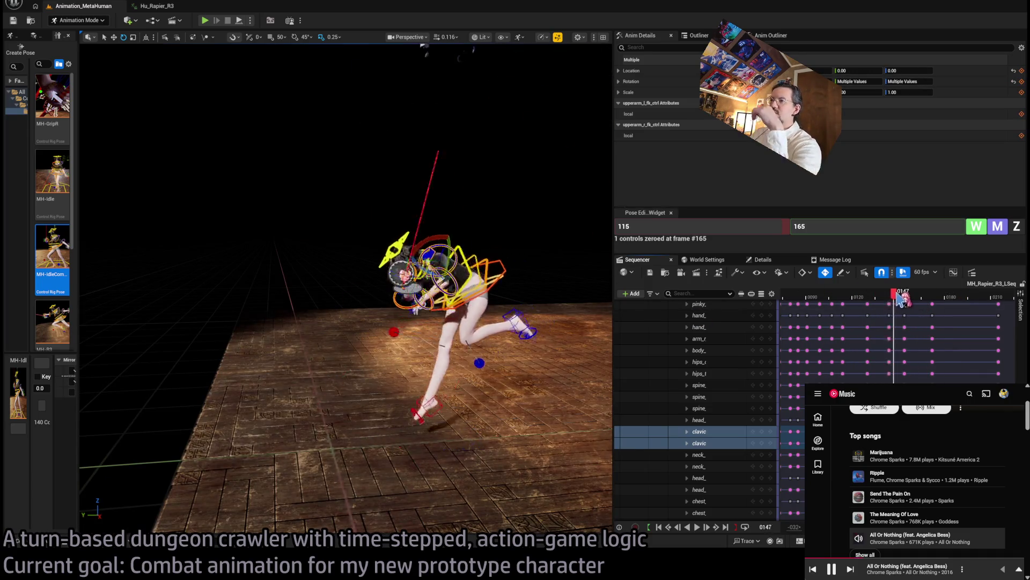
key("Left")
key("Left")
key("Left")
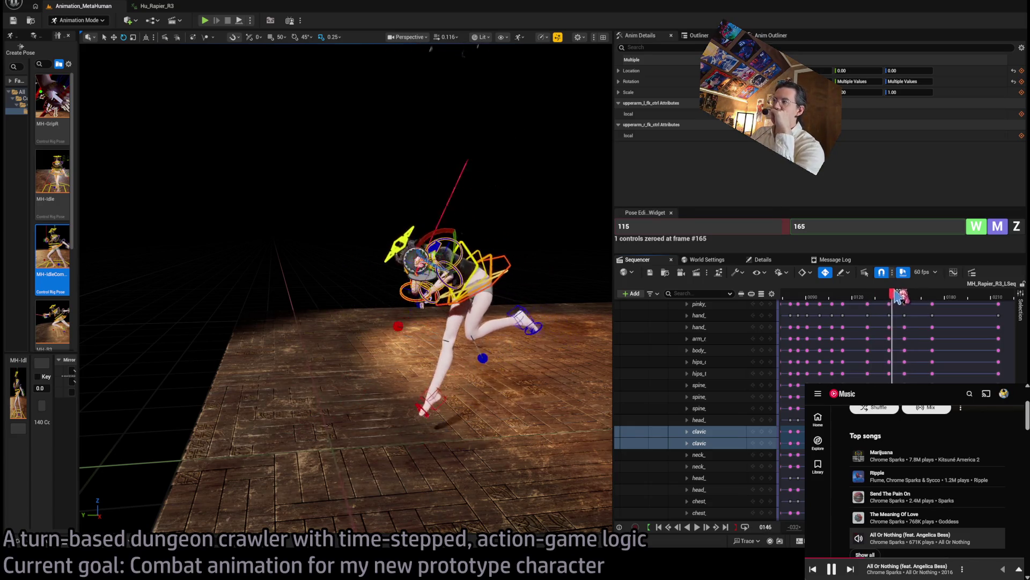
scroll(697, 408, "down", 3)
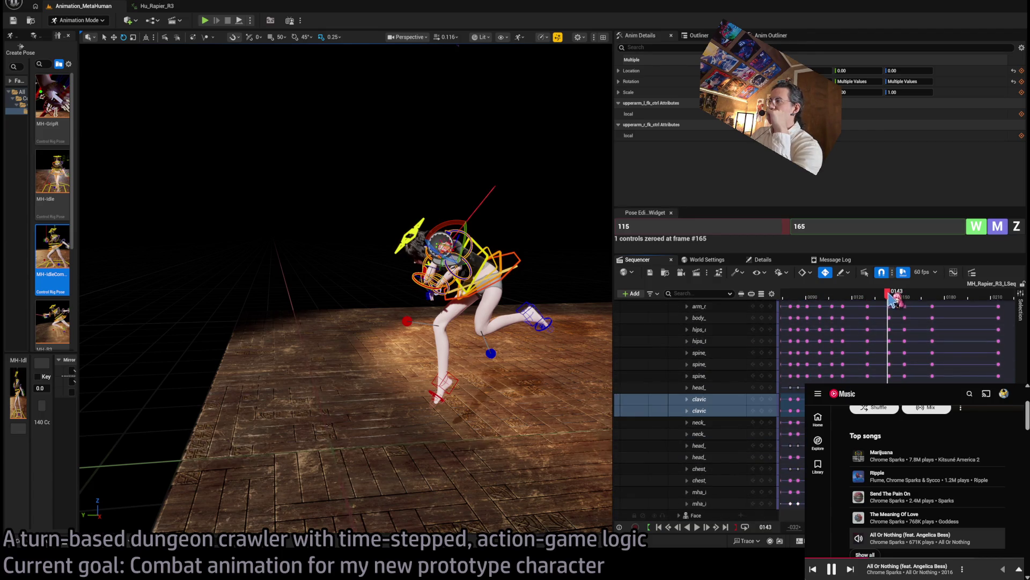
left_click(512, 261)
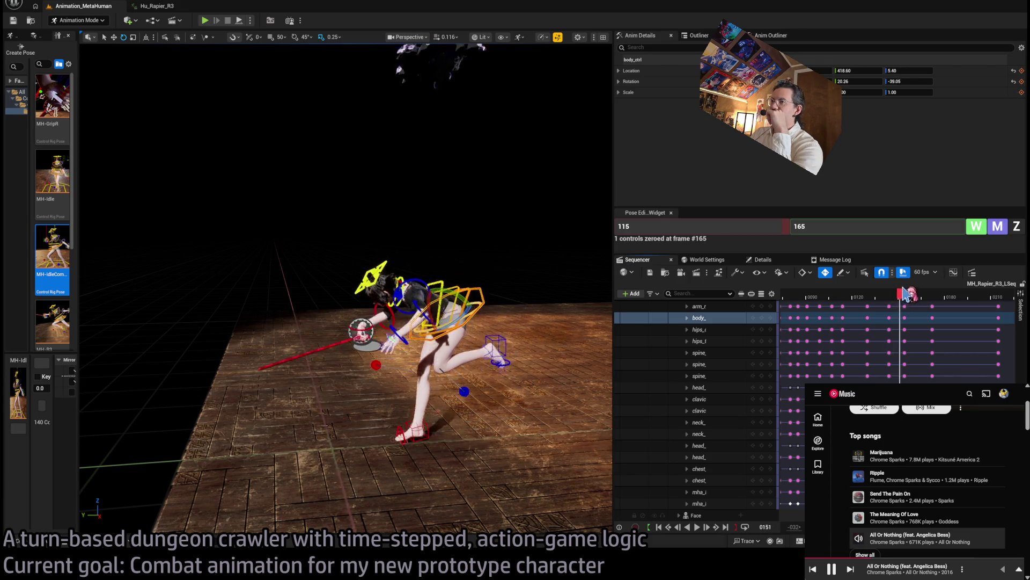
Scrub to frame 152 and collapse the MetaHuman_ControlRig track's control rows.
mouse_move(907, 292)
left_mouse_down()
mouse_move(886, 293)
mouse_move(932, 294)
mouse_move(878, 294)
mouse_move(935, 299)
left_mouse_up()
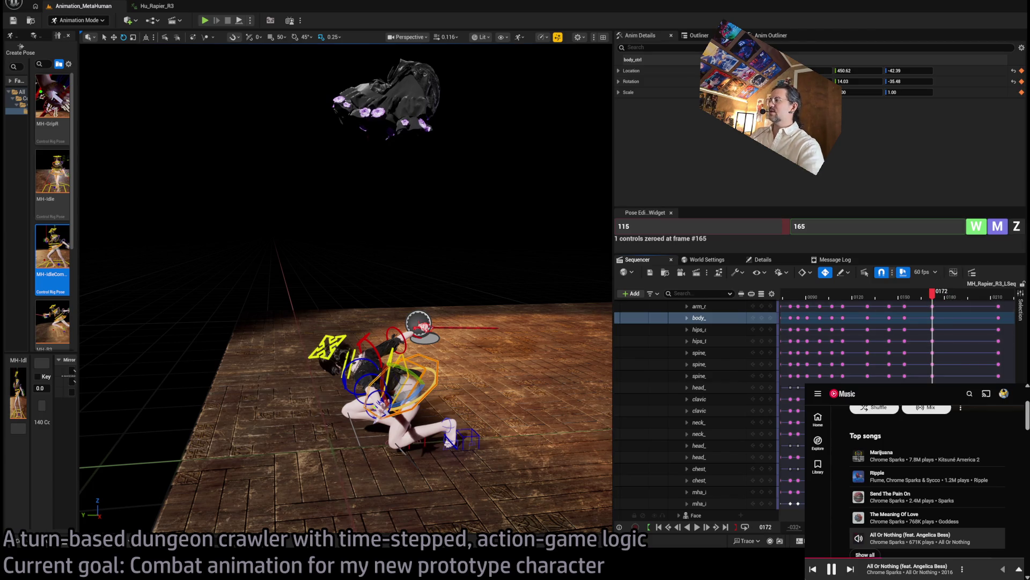
left_click(684, 352)
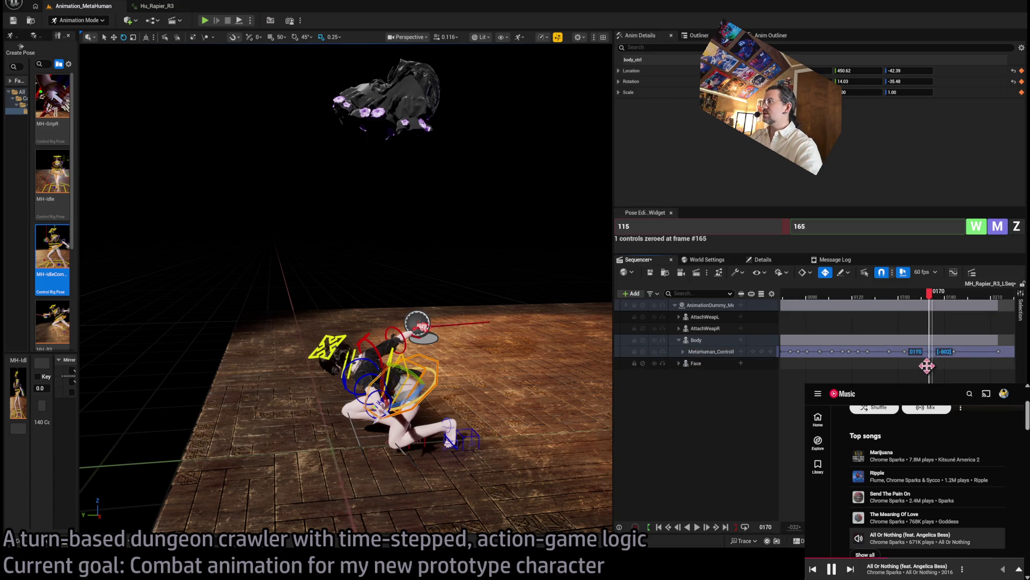
Scrub and replay the lunge and recovery, restarting from frame 118.
mouse_move(927, 299)
left_mouse_down()
mouse_move(876, 299)
mouse_move(967, 299)
mouse_move(905, 304)
left_mouse_up()
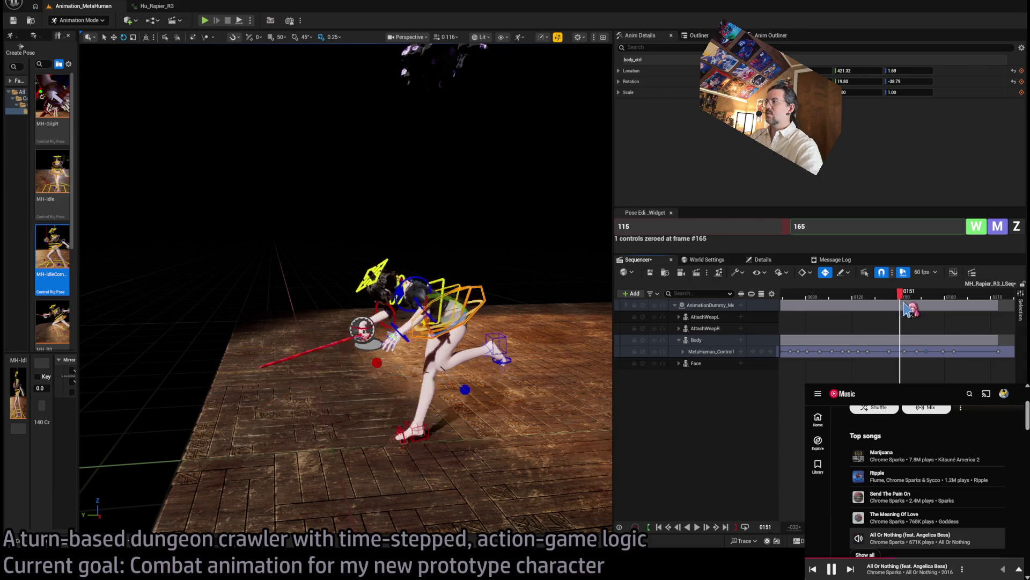
left_click_drag(930, 305, 895, 302)
key("space")
key("space")
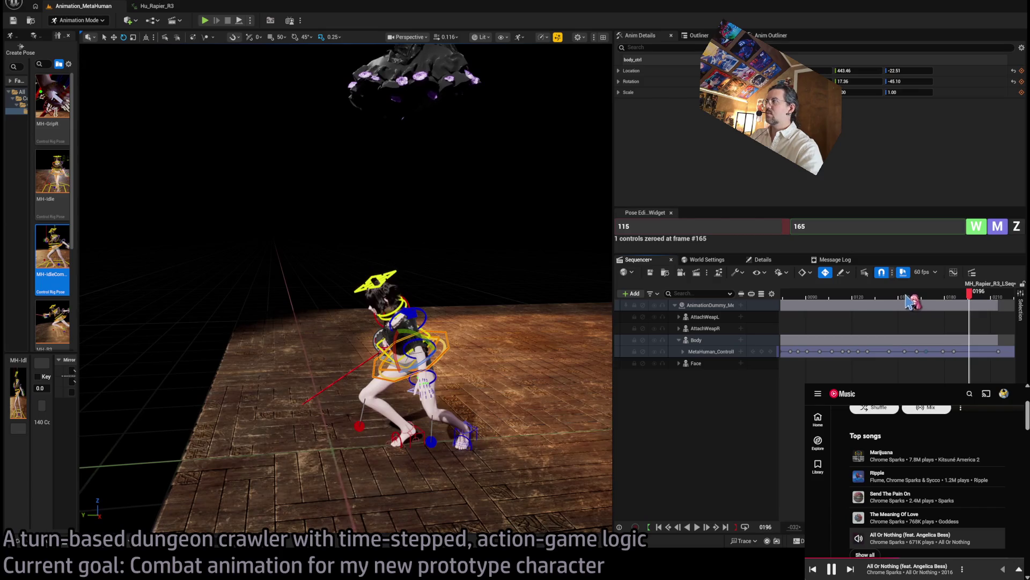
left_click(927, 354)
mouse_move(922, 350)
left_mouse_down()
mouse_move(894, 301)
mouse_move(859, 301)
left_mouse_up()
key("space")
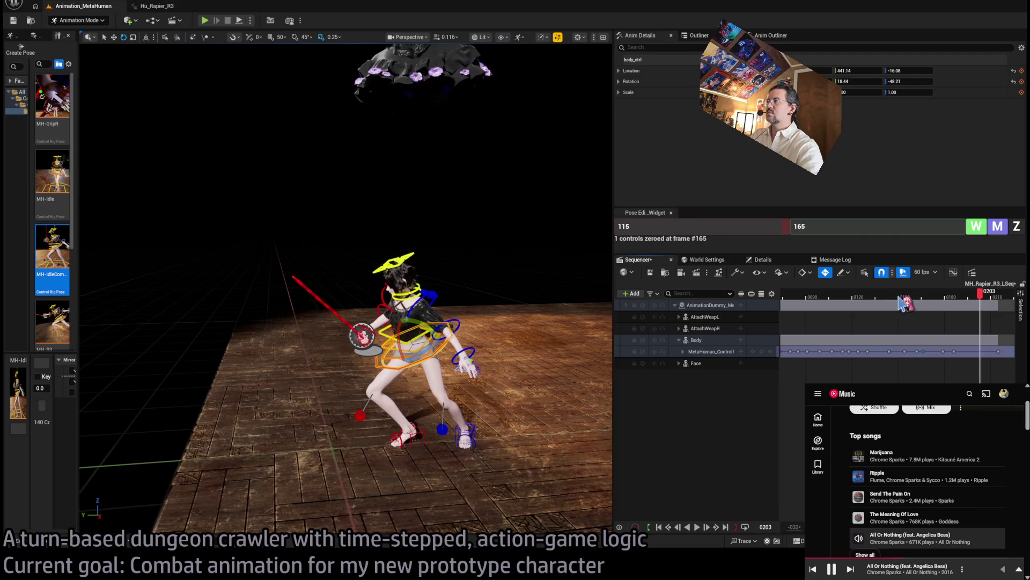
left_click(850, 298)
key("space")
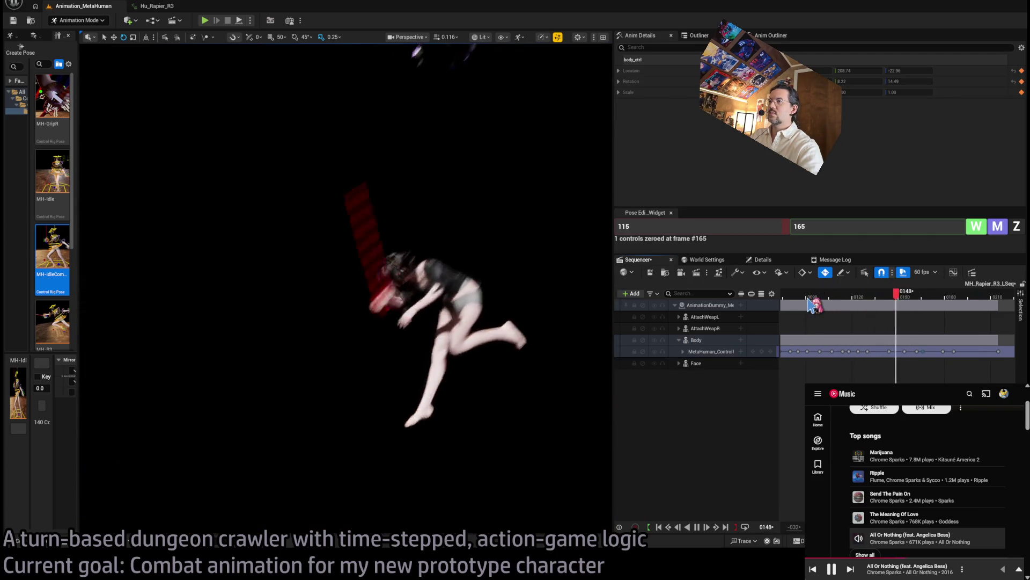
mouse_move(836, 304)
left_mouse_down()
mouse_move(891, 304)
mouse_move(825, 306)
mouse_move(884, 304)
mouse_move(835, 304)
mouse_move(865, 304)
mouse_move(847, 302)
left_mouse_up()
Expand MetaHuman_ControlRig and move its key from frame 124 to 122.
left_click(683, 352)
left_click(781, 354)
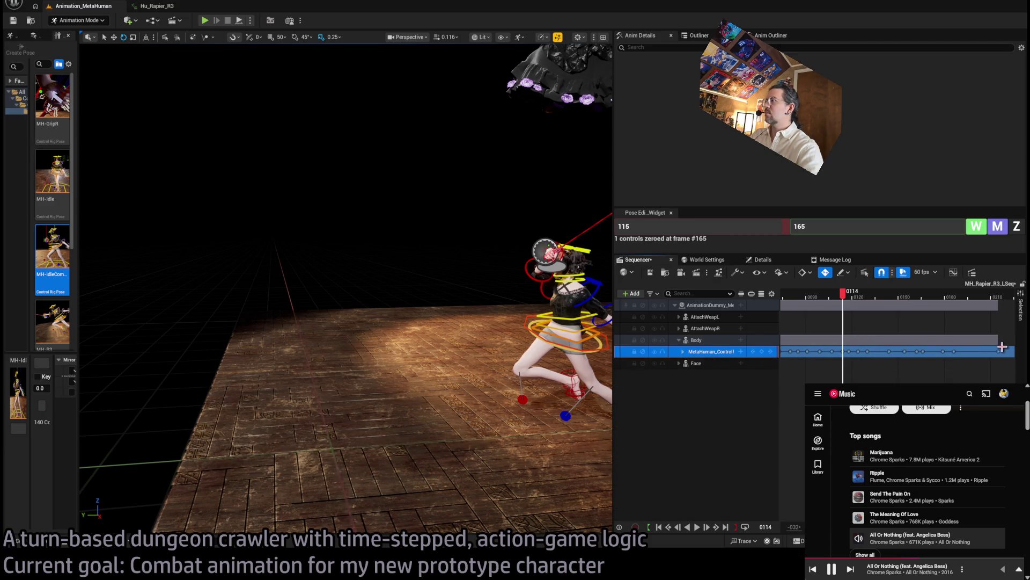
left_click_drag(868, 352, 868, 352)
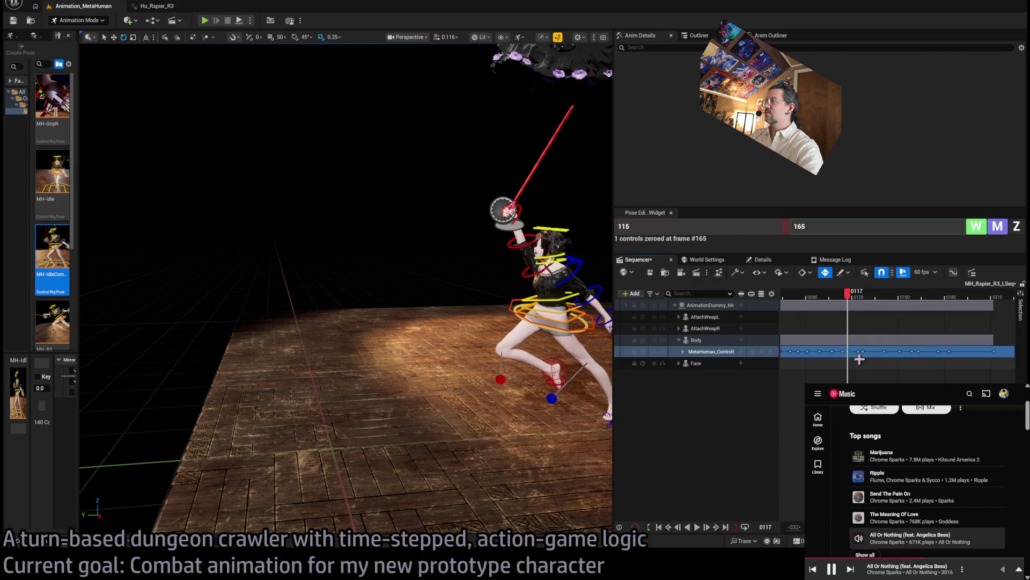
left_click(857, 352)
left_click_drag(857, 352, 856, 351)
Replay the retimed lunge from before frame 122, then scrub to frame 143.
left_click_drag(858, 299, 830, 296)
key("space")
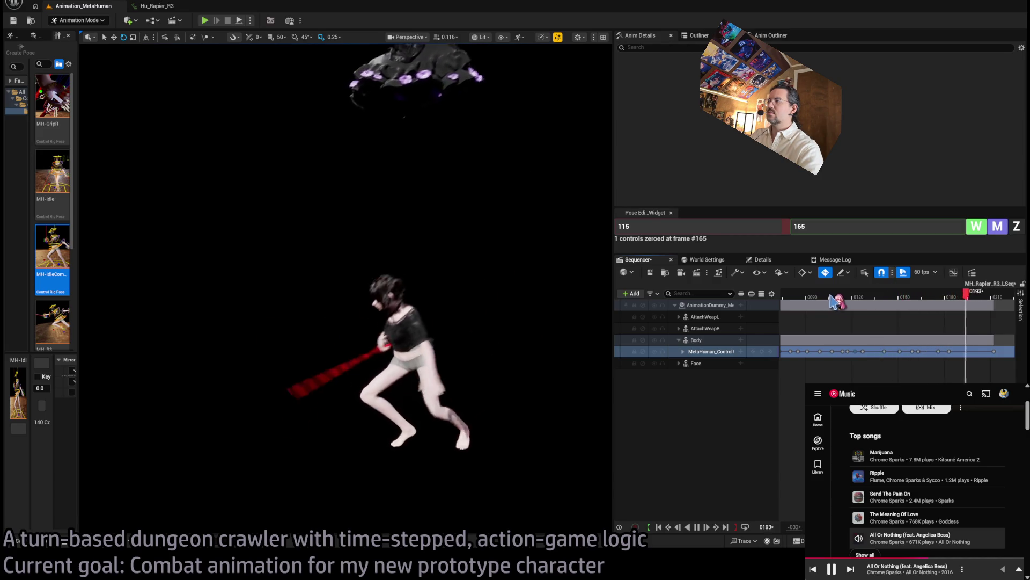
key("space")
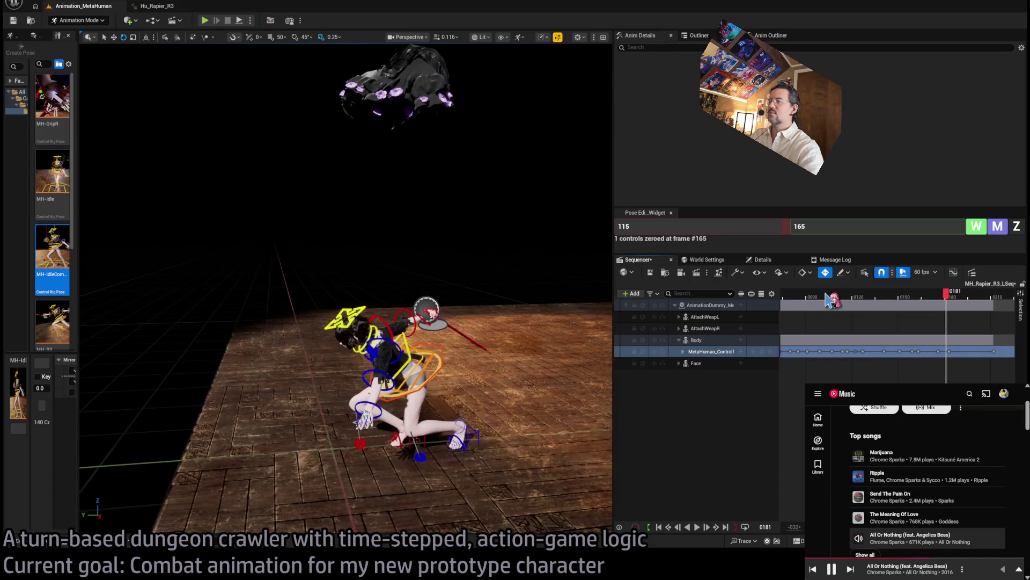
mouse_move(833, 296)
left_mouse_down()
mouse_move(909, 296)
mouse_move(868, 309)
left_mouse_up()
Expand MetaHuman_ControlRig and inspect the spine_03, left hand FK and pelvis controls.
double_click(691, 354)
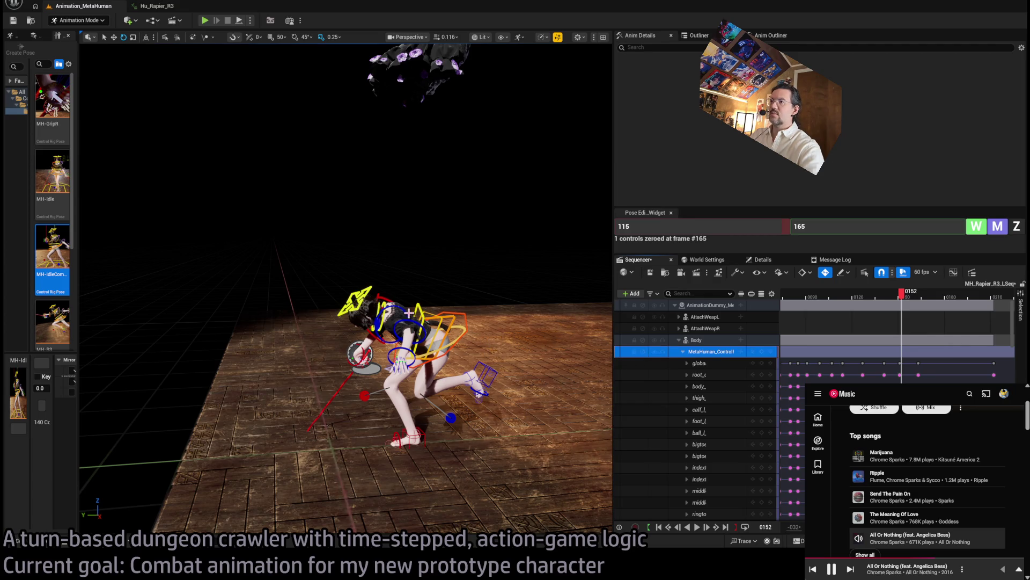
left_click(421, 322)
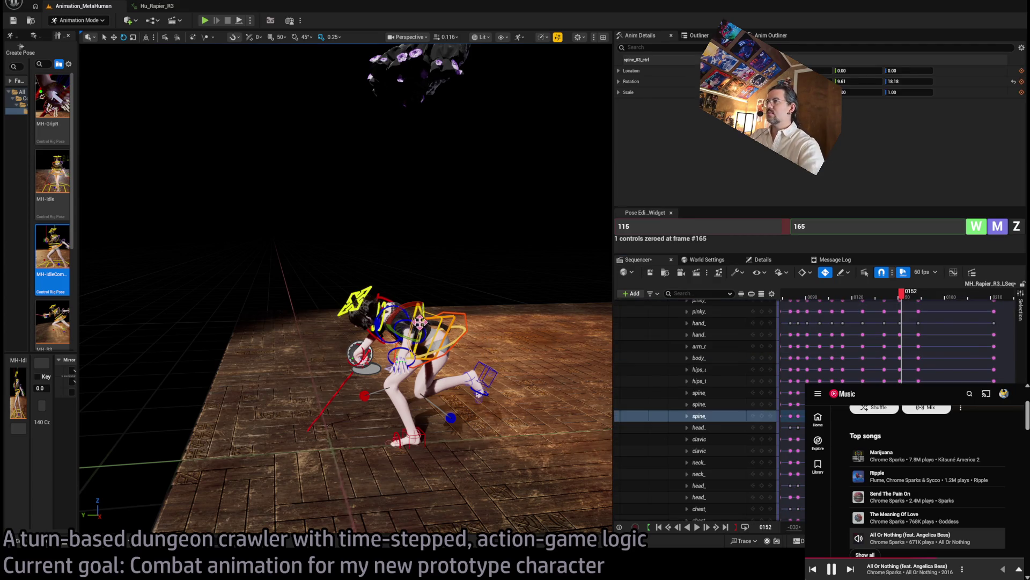
scroll(437, 354, "up", 5)
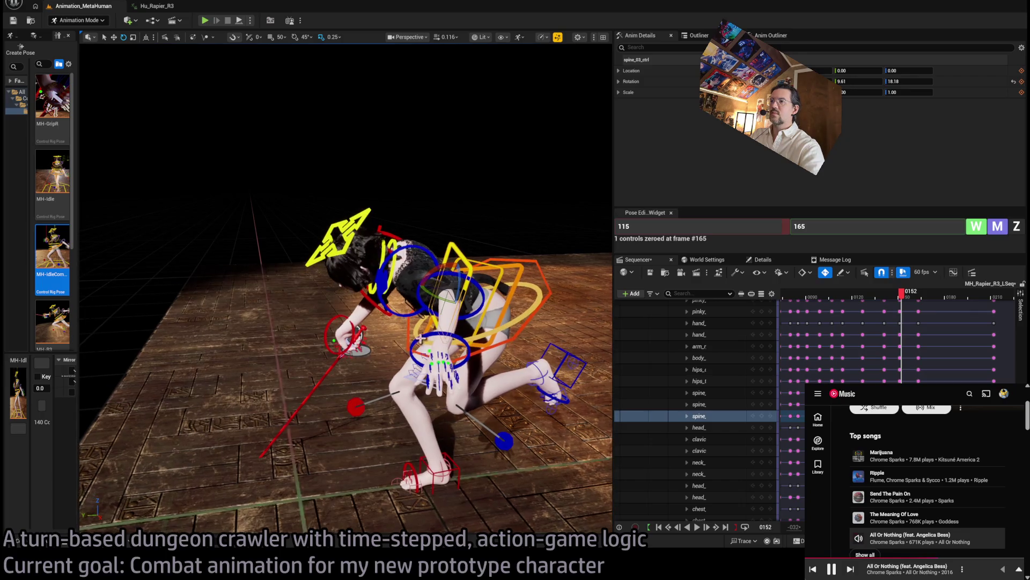
left_click(438, 357)
left_click(423, 294, "ctrl")
left_click_drag(422, 294, 401, 66)
Inspect the right hand FK, lower arm, clavicle and upper arm controls from behind.
left_click(358, 390)
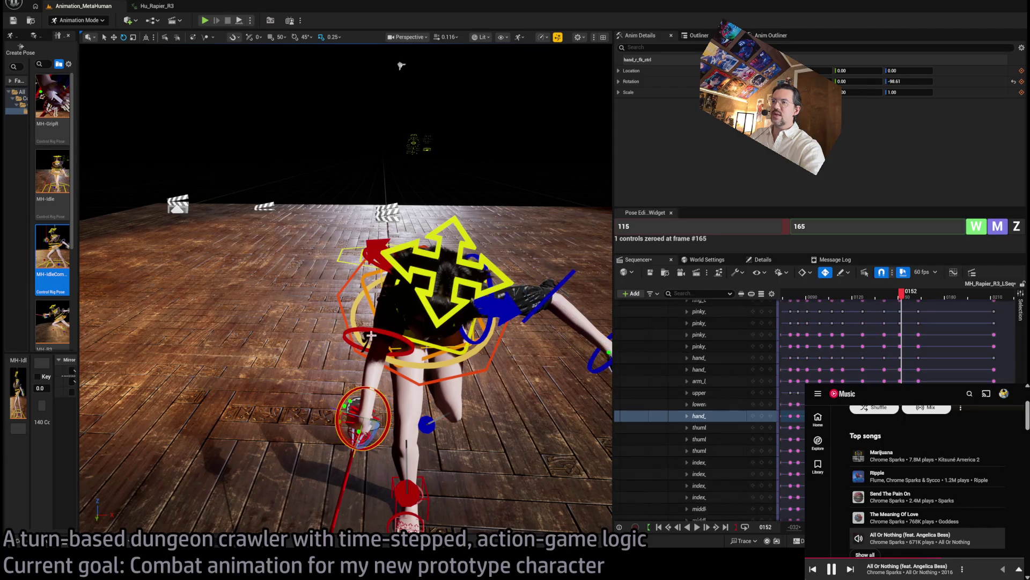
left_click(372, 336, "ctrl")
left_click(382, 257, "ctrl")
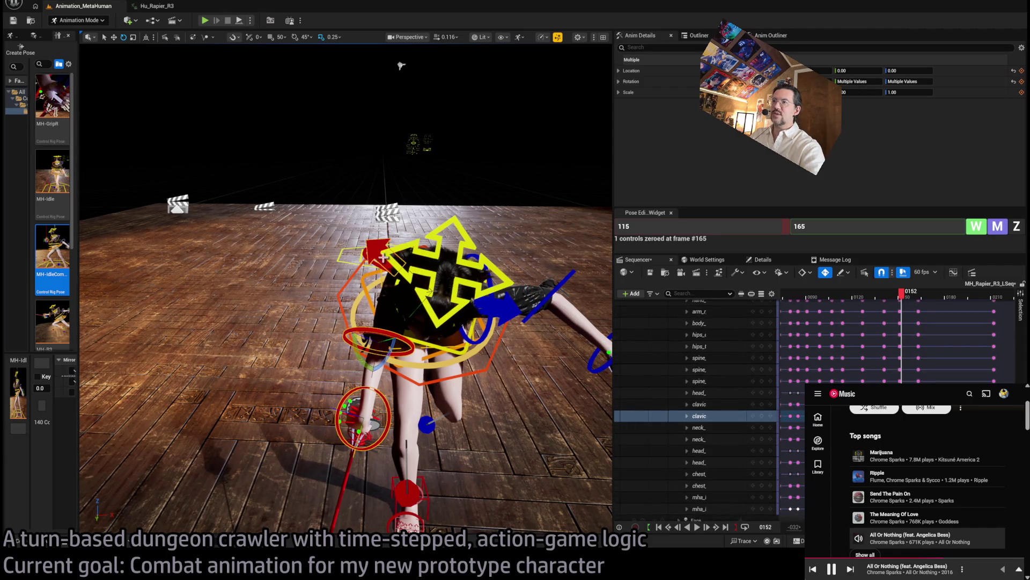
left_click(365, 258, "ctrl")
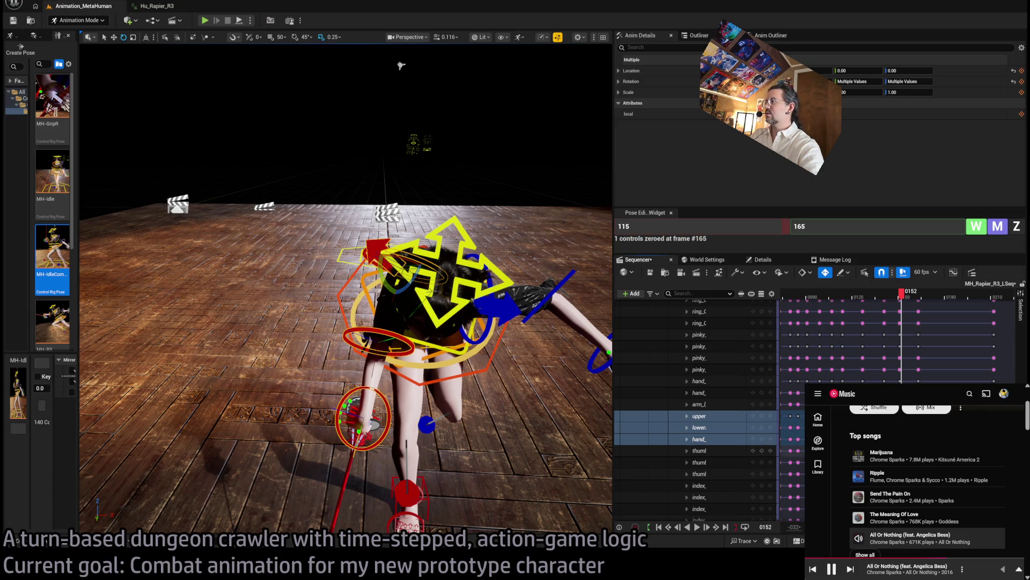
scroll(698, 407, "up", 3)
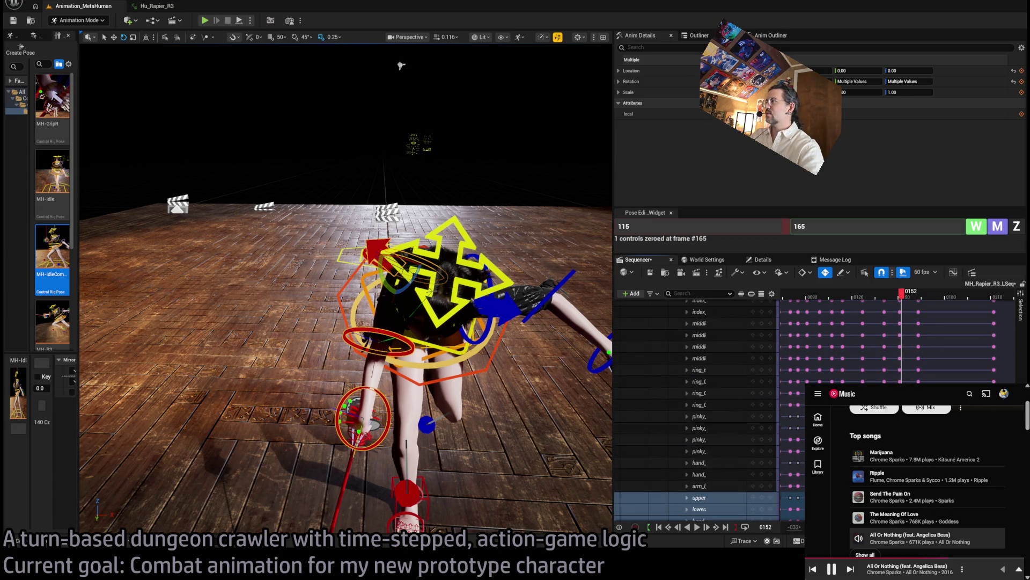
Select the clavicle track, scrub back to about frame 120, and play the lunge.
left_click(699, 410)
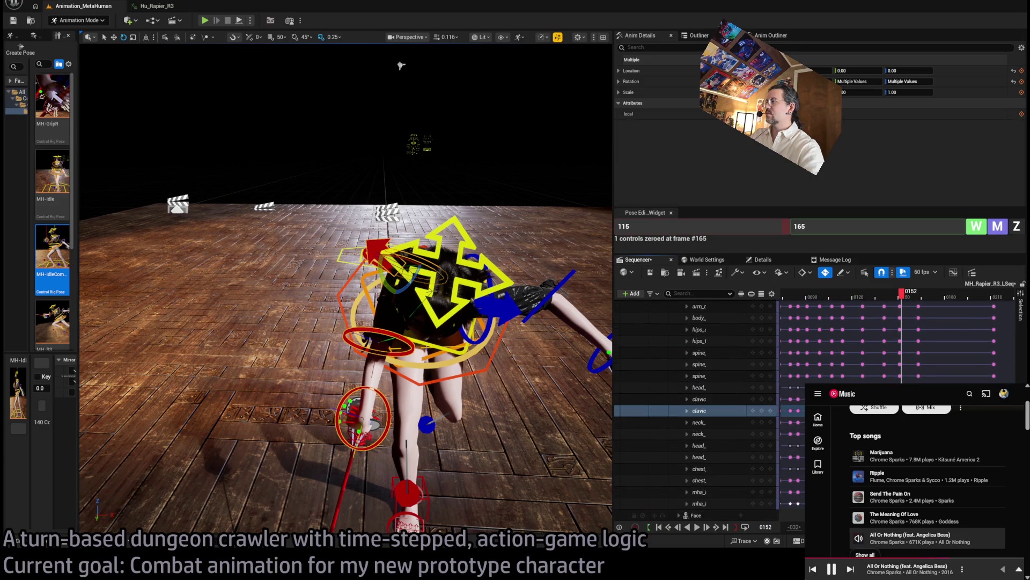
key("Left")
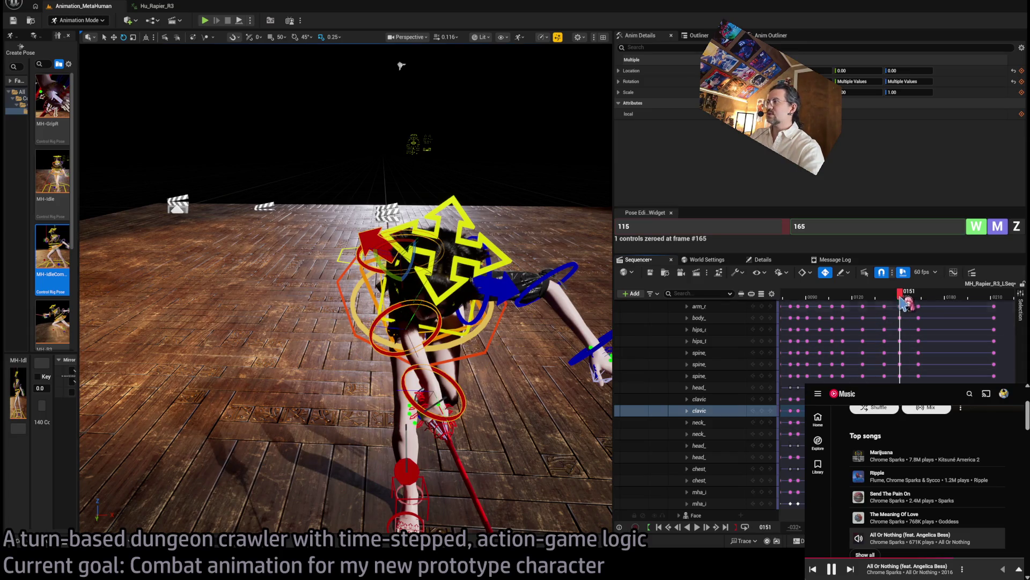
left_click_drag(905, 303, 863, 304)
key("space")
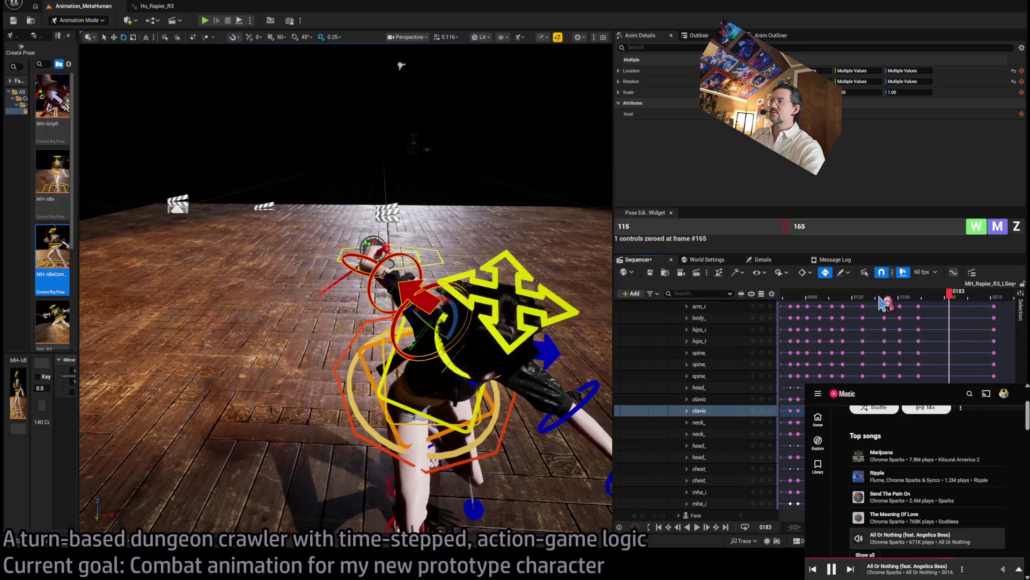
Select the upper arm, lower arm and hand tracks and replay the lunge from frame 117.
key("space")
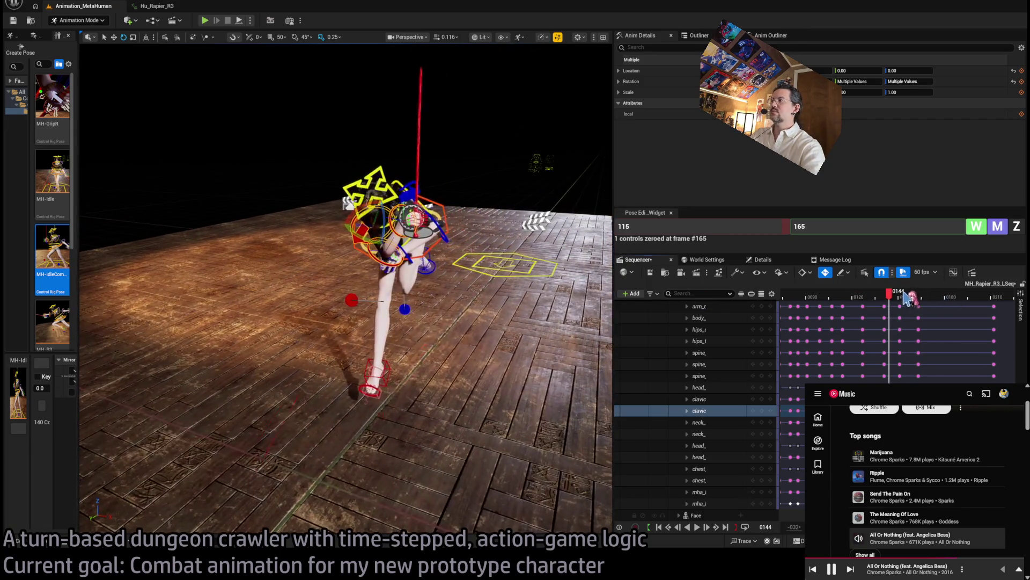
mouse_move(906, 299)
left_mouse_down()
mouse_move(873, 295)
mouse_move(960, 296)
mouse_move(837, 298)
mouse_move(968, 295)
mouse_move(847, 303)
mouse_move(961, 295)
mouse_move(852, 304)
mouse_move(910, 296)
left_mouse_up()
key("space")
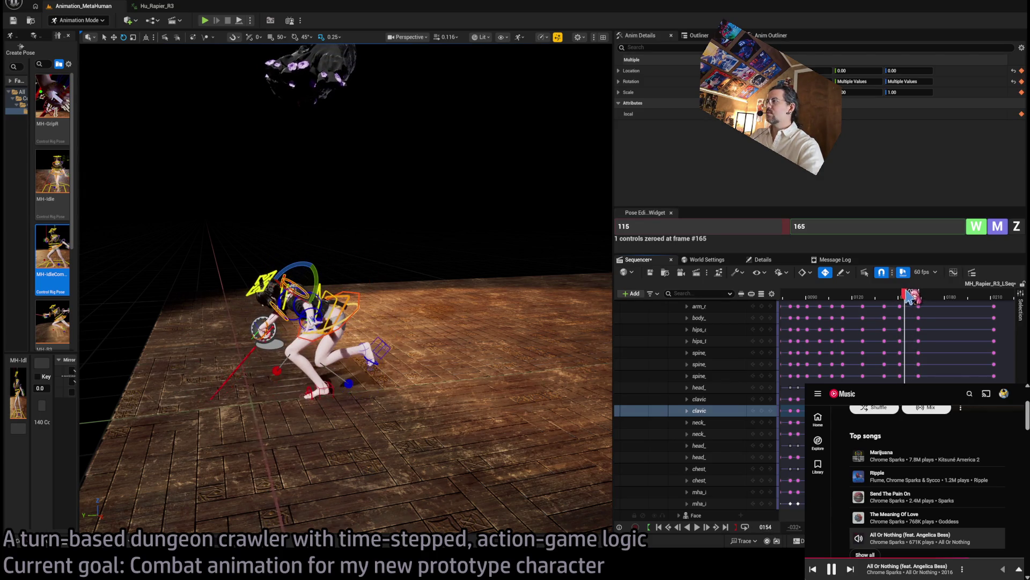
left_click(699, 459)
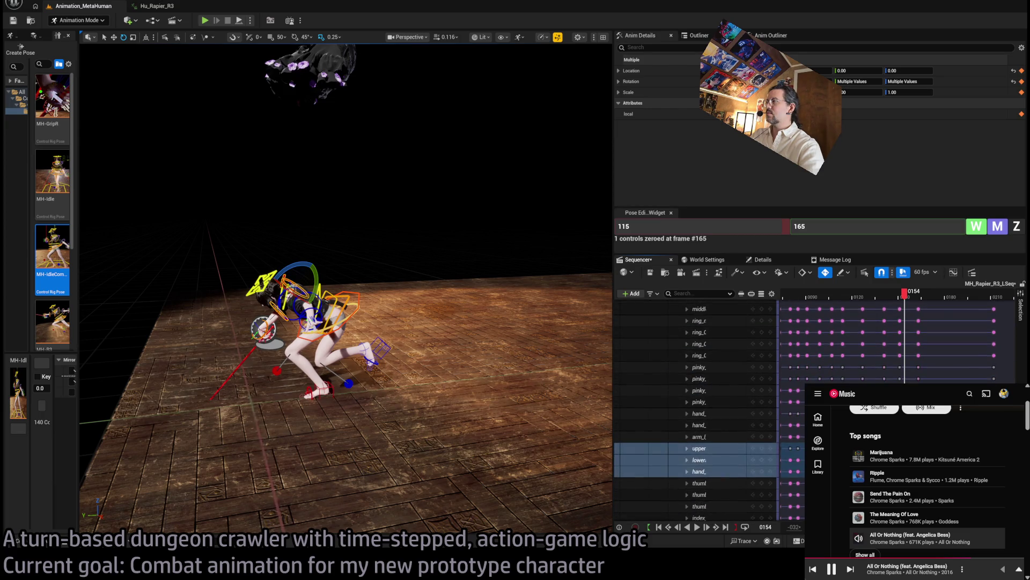
scroll(696, 411, "down", 2)
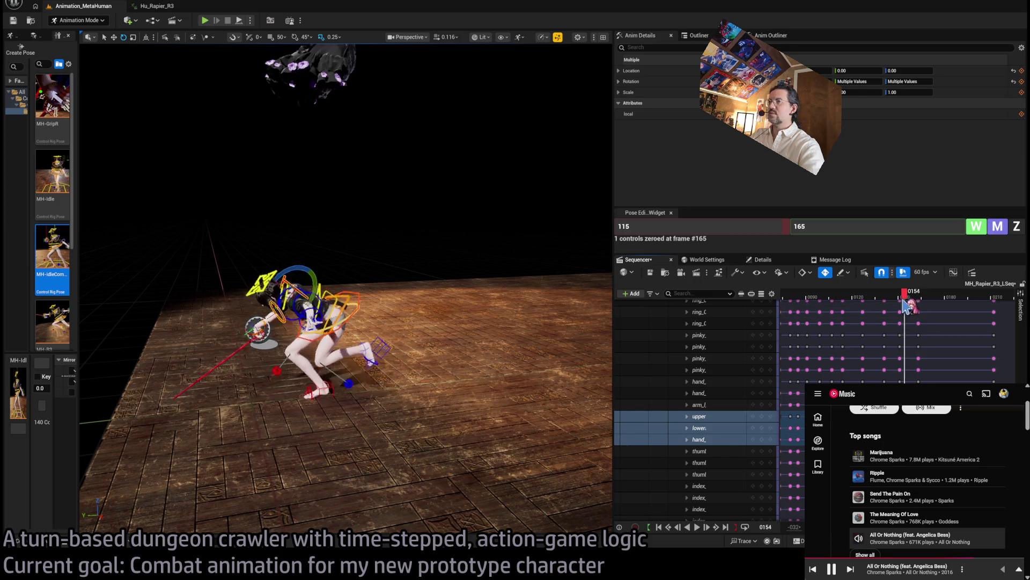
mouse_move(907, 306)
left_mouse_down()
mouse_move(923, 305)
mouse_move(839, 304)
left_mouse_up()
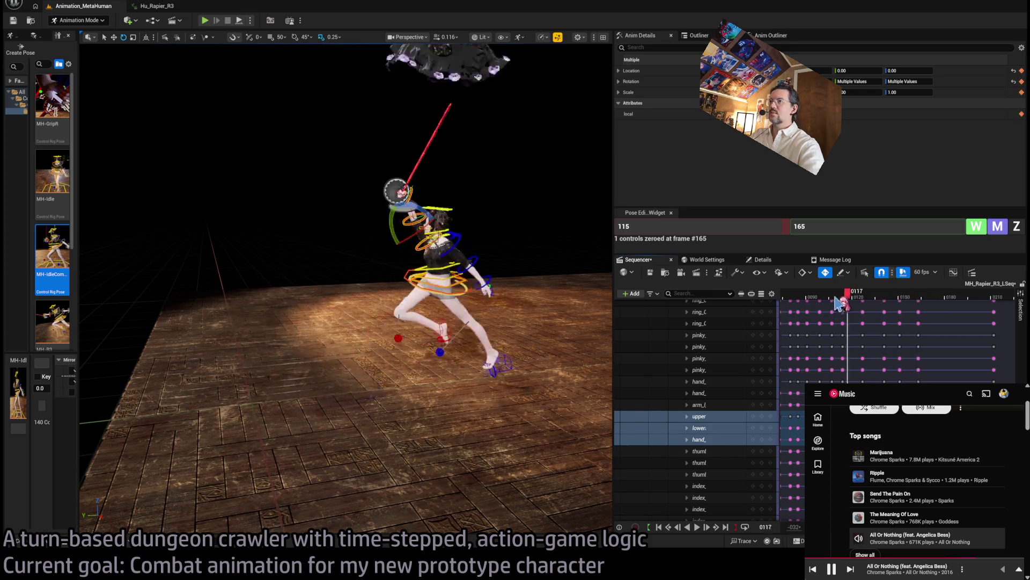
key("space")
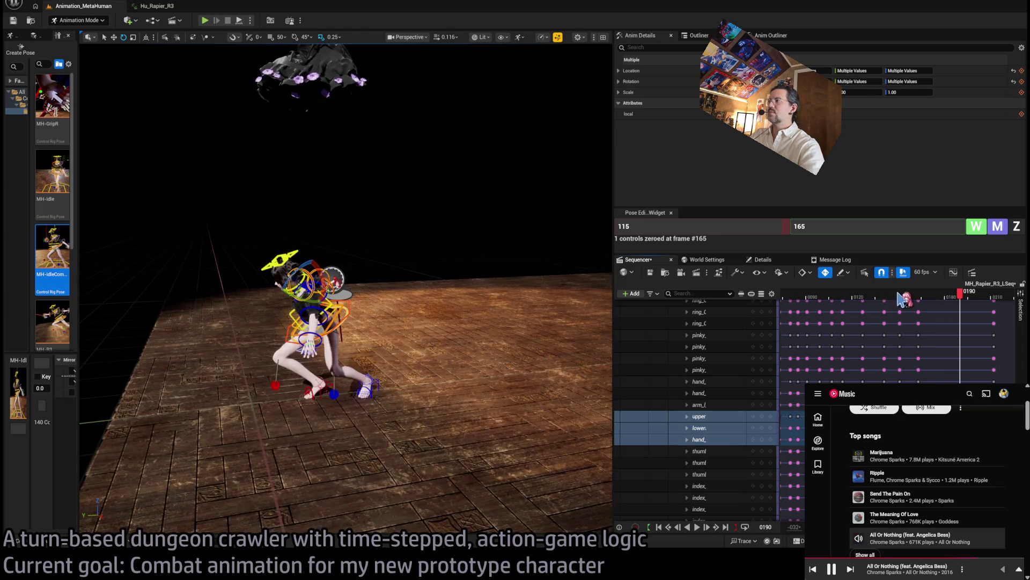
Pull back to see the whole character, pick the right upper-arm control, and settle on frame 158.
left_click_drag(902, 299, 914, 301)
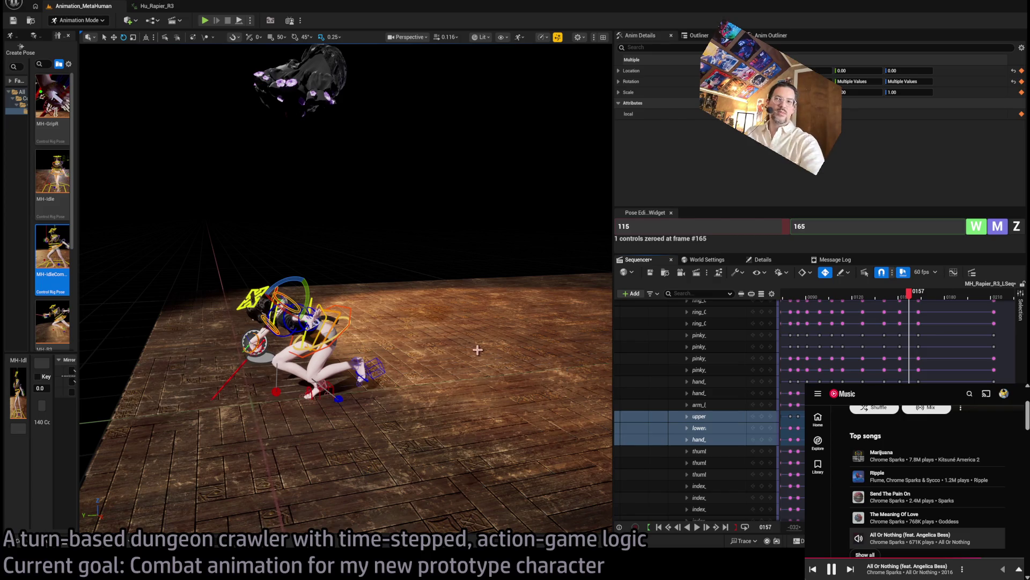
scroll(316, 305, "up", 10)
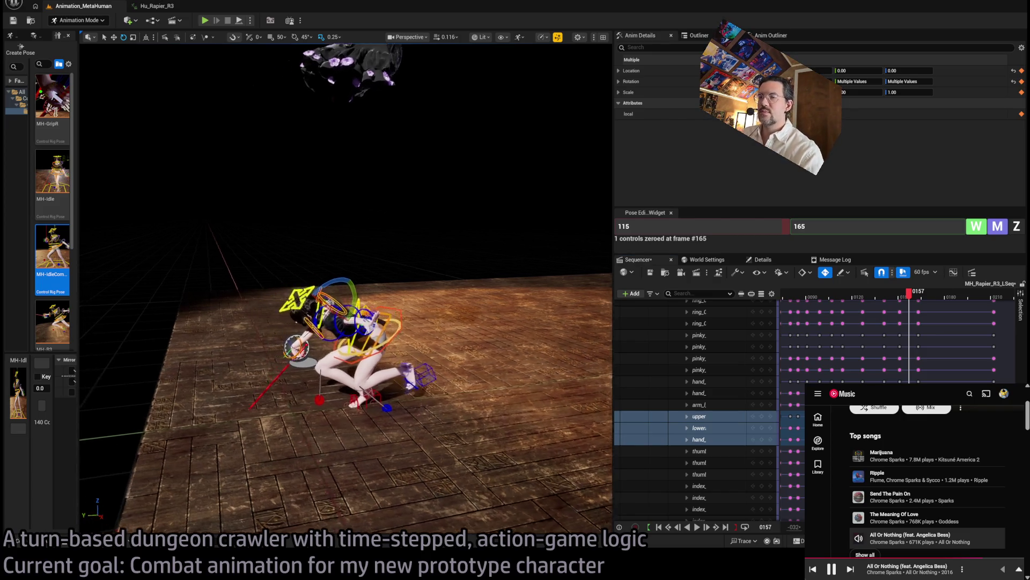
mouse_move(325, 181)
left_mouse_down()
mouse_move(290, 257)
mouse_move(327, 252)
mouse_move(168, 169)
left_mouse_up()
left_click(344, 265)
mouse_move(909, 301)
left_mouse_down()
mouse_move(922, 307)
mouse_move(911, 307)
left_mouse_up()
left_click_drag(376, 268, 406, 261)
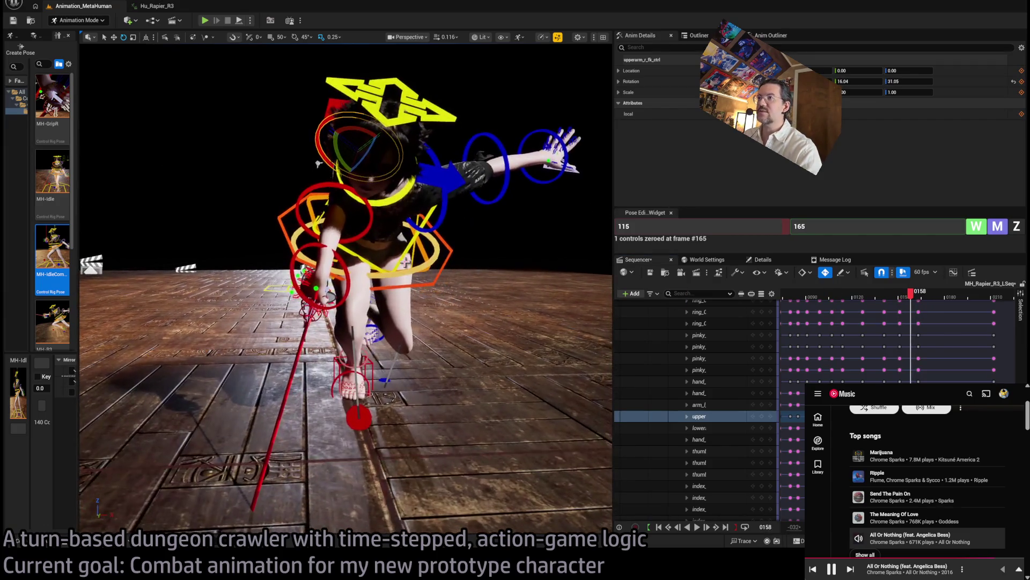
Select the three spine controls and preview frames 163–169, then step to frame 157.
left_click(424, 249)
left_click(410, 248, "ctrl")
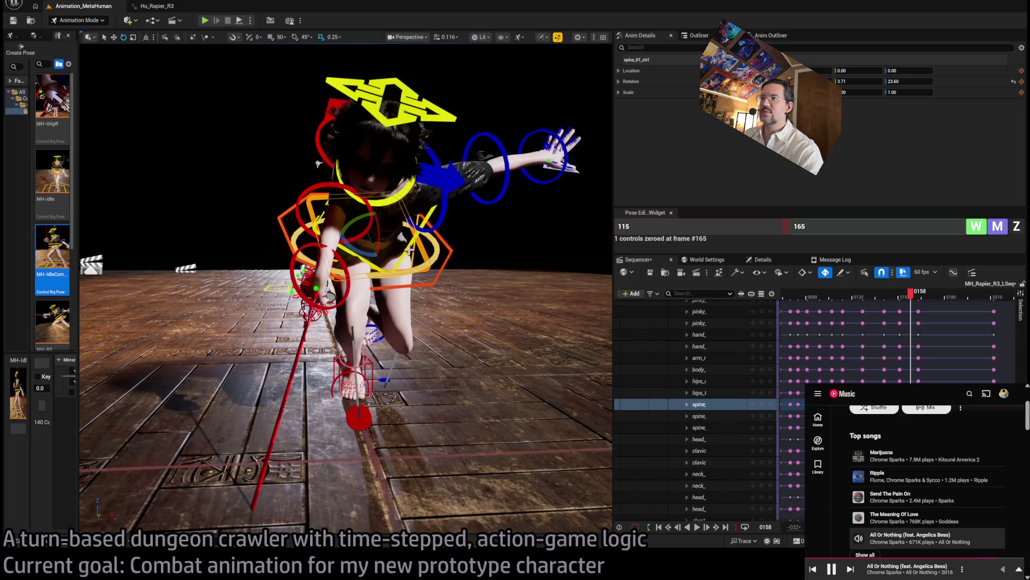
left_click(415, 252, "ctrl")
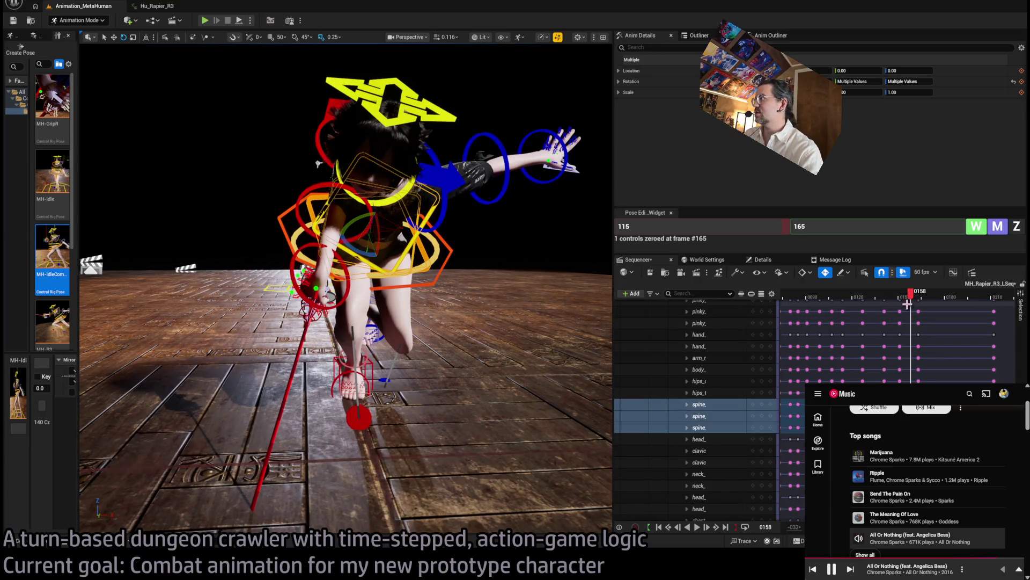
left_click_drag(910, 303, 919, 309)
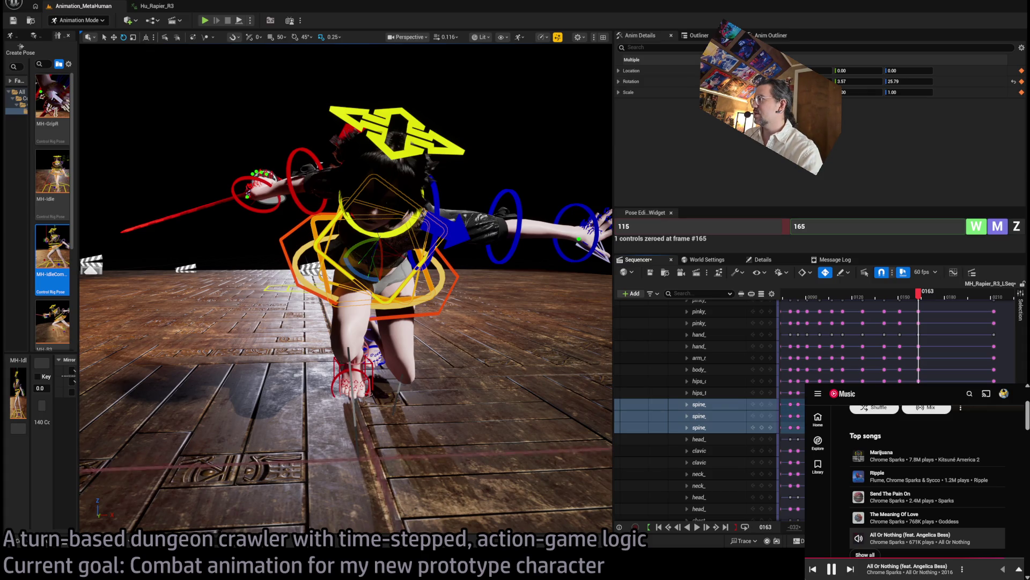
mouse_move(919, 310)
left_mouse_down()
mouse_move(928, 309)
mouse_move(881, 297)
mouse_move(945, 304)
mouse_move(893, 308)
mouse_move(908, 310)
left_mouse_up()
key("Right")
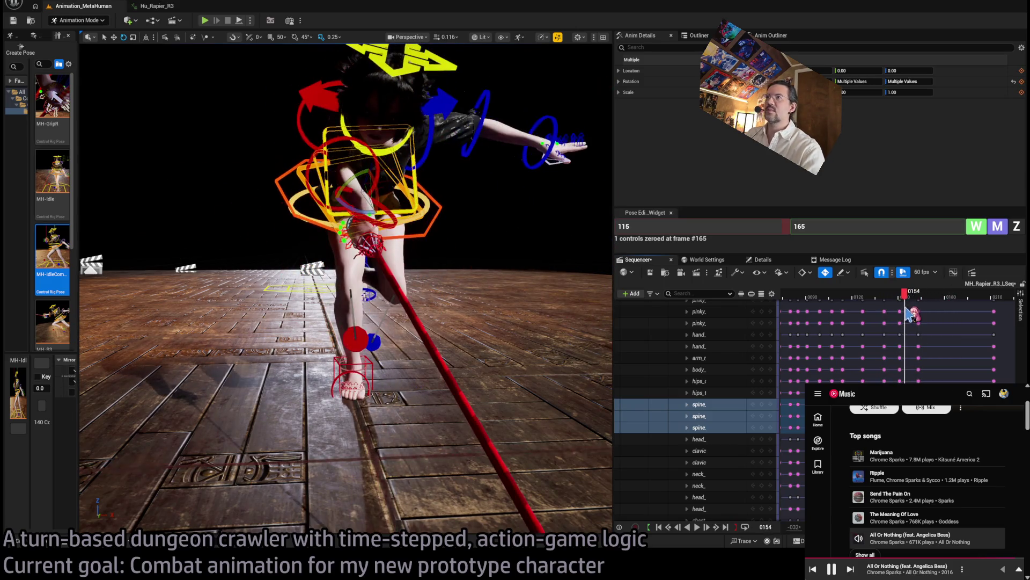
At frame 157, rotate upperarm_r_fk_ctrl up and right to about 25.01/57.76.
left_click(299, 113)
left_click_drag(299, 112, 508, 214)
left_click(909, 294)
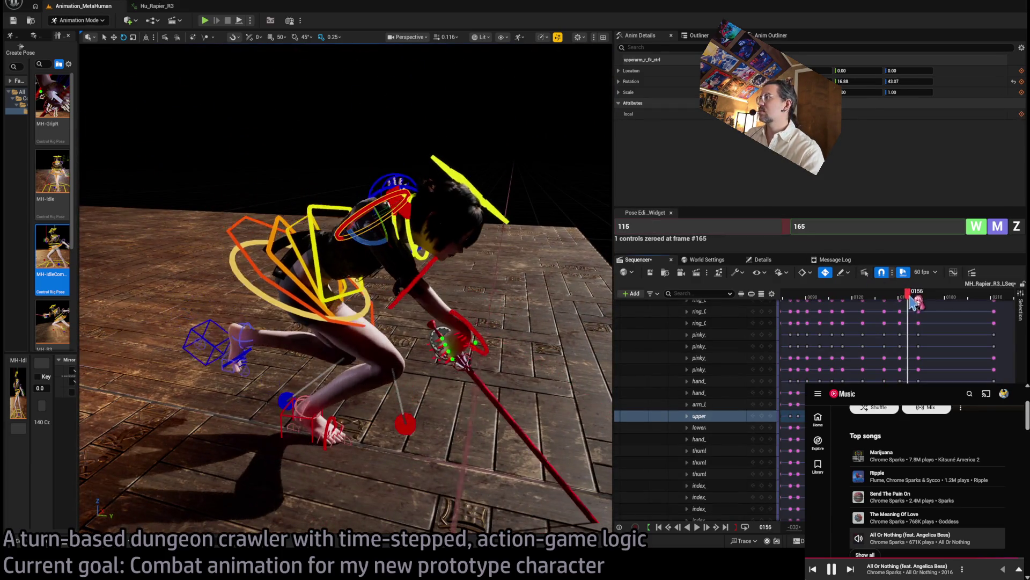
left_click_drag(374, 259, 404, 230)
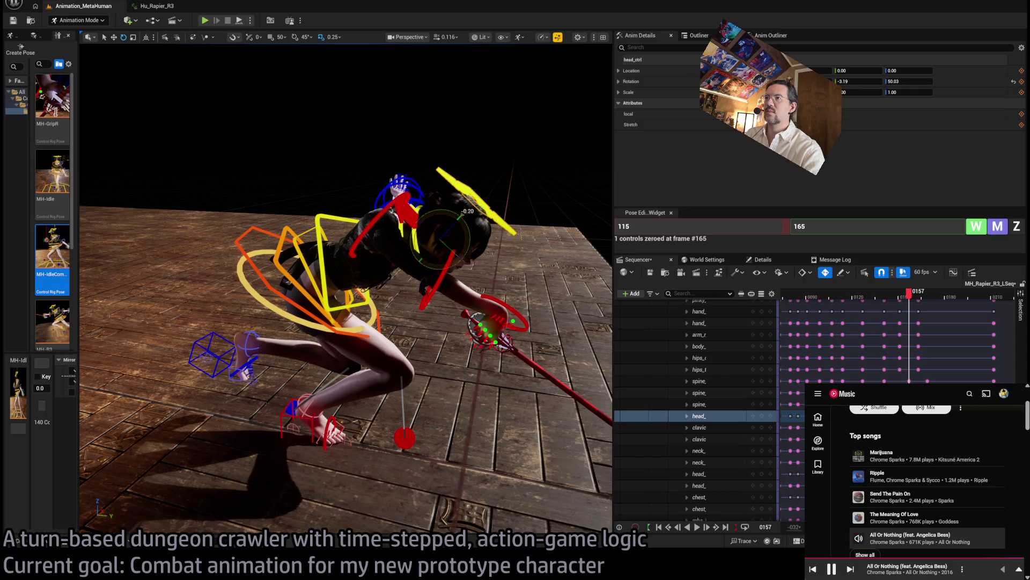
mouse_move(482, 257)
left_mouse_down()
mouse_move(450, 252)
mouse_move(429, 230)
mouse_move(365, 257)
left_mouse_up()
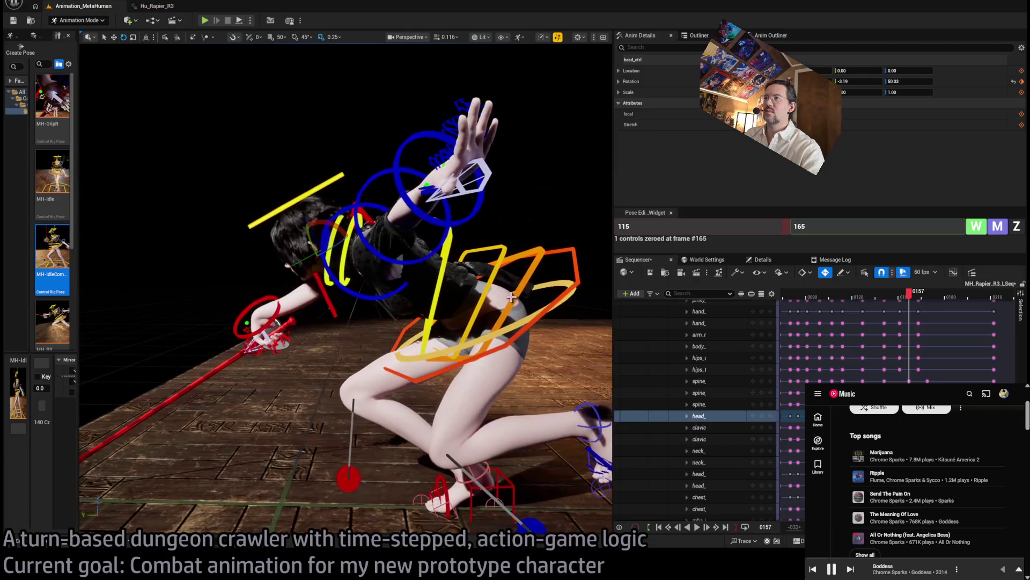
Frame the character and lower the sword arm back to its earlier angle.
left_click(513, 299)
left_click(449, 263, "ctrl")
left_click(449, 263, "ctrl")
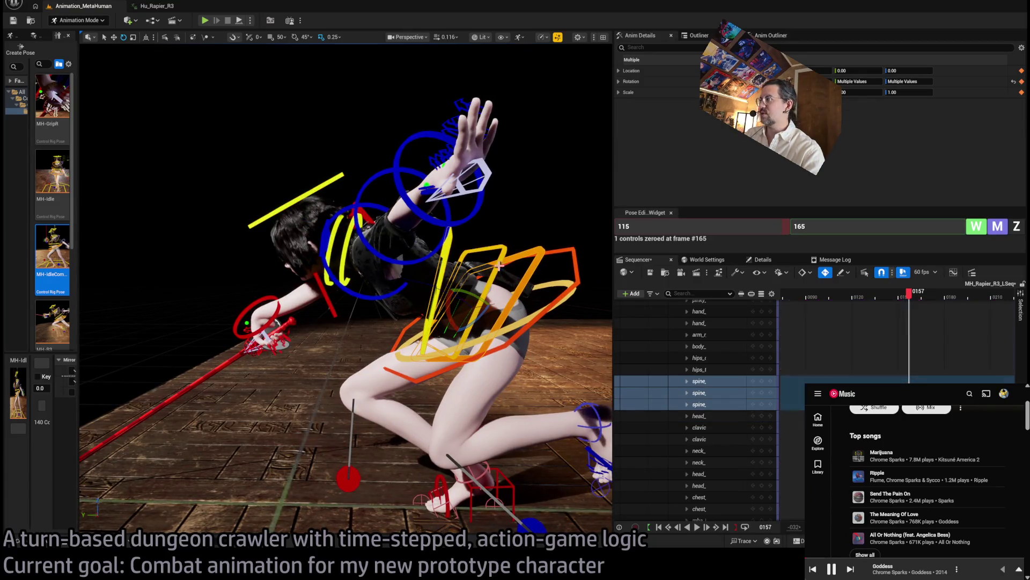
mouse_move(911, 304)
left_mouse_down()
mouse_move(889, 305)
mouse_move(939, 303)
mouse_move(908, 304)
left_mouse_up()
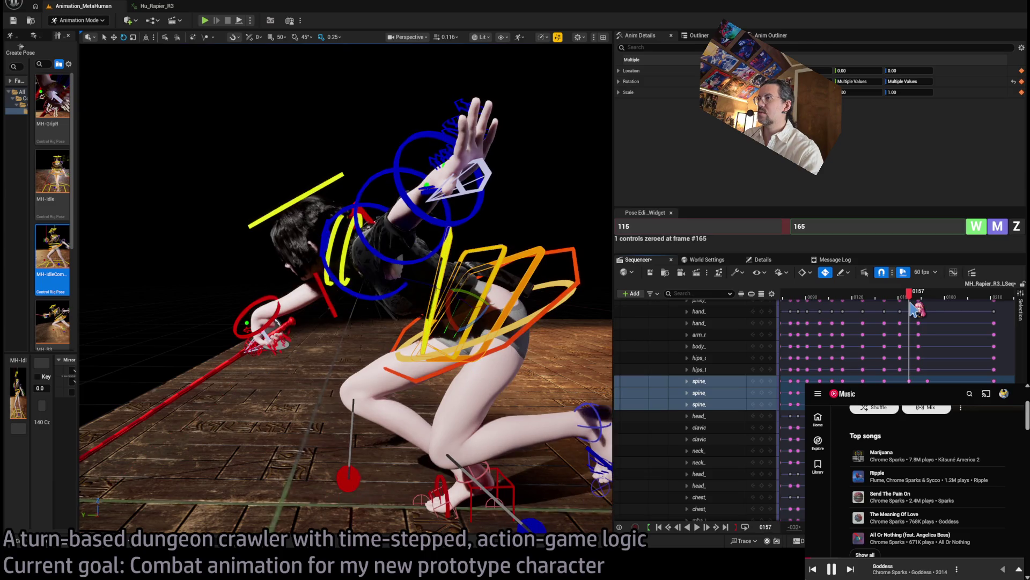
left_click(575, 262)
key("f")
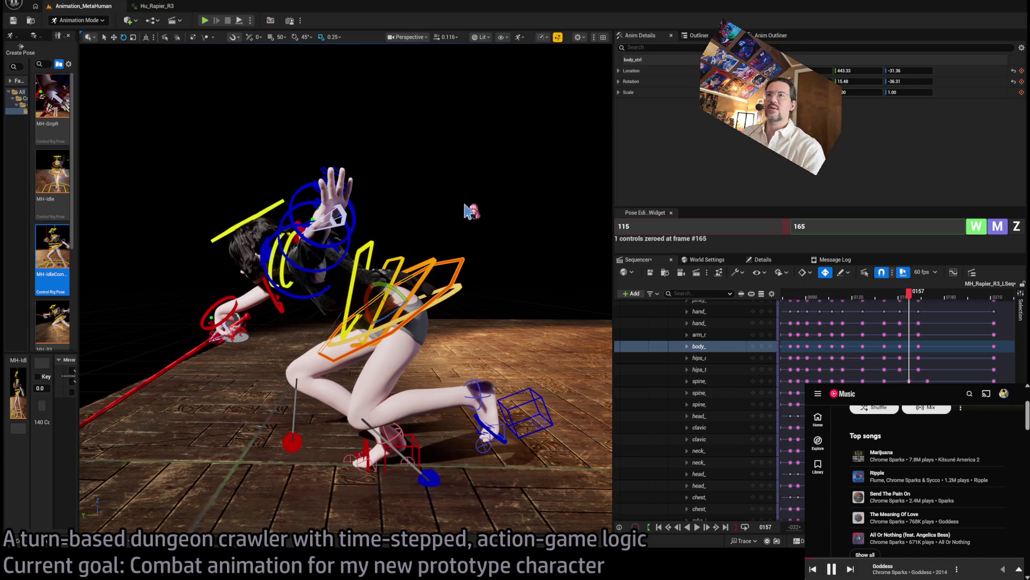
left_click(348, 171)
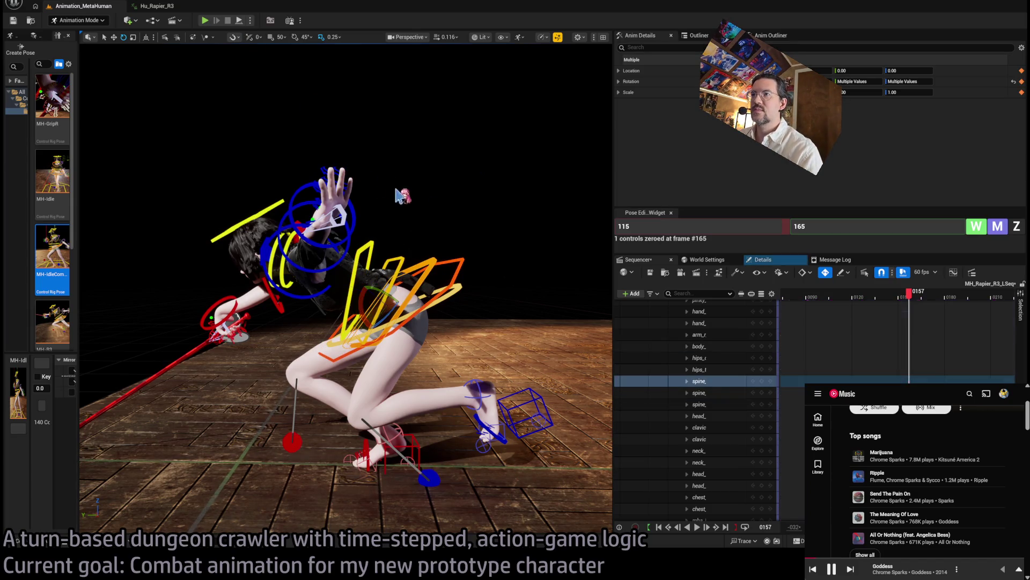
left_click_drag(428, 230, 428, 231)
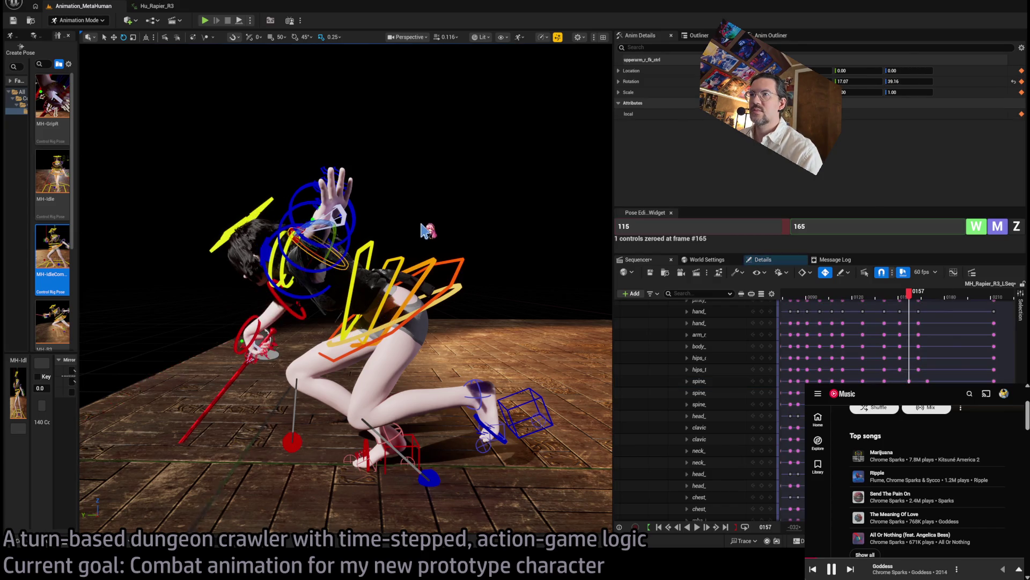
Rotate body_ctrl to twist and lean the torso at frames 157 and 151.
left_click(411, 212)
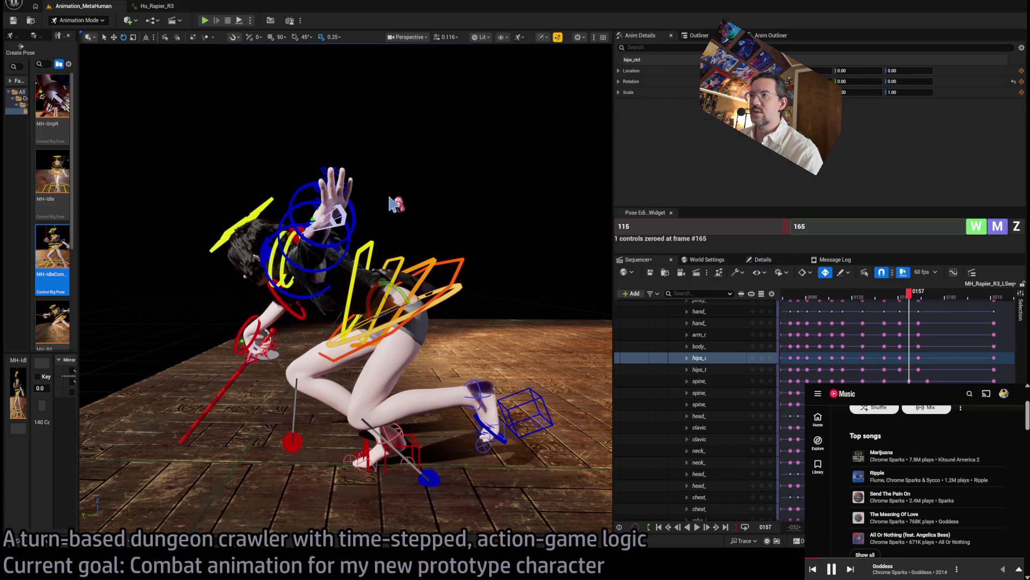
left_click(462, 258)
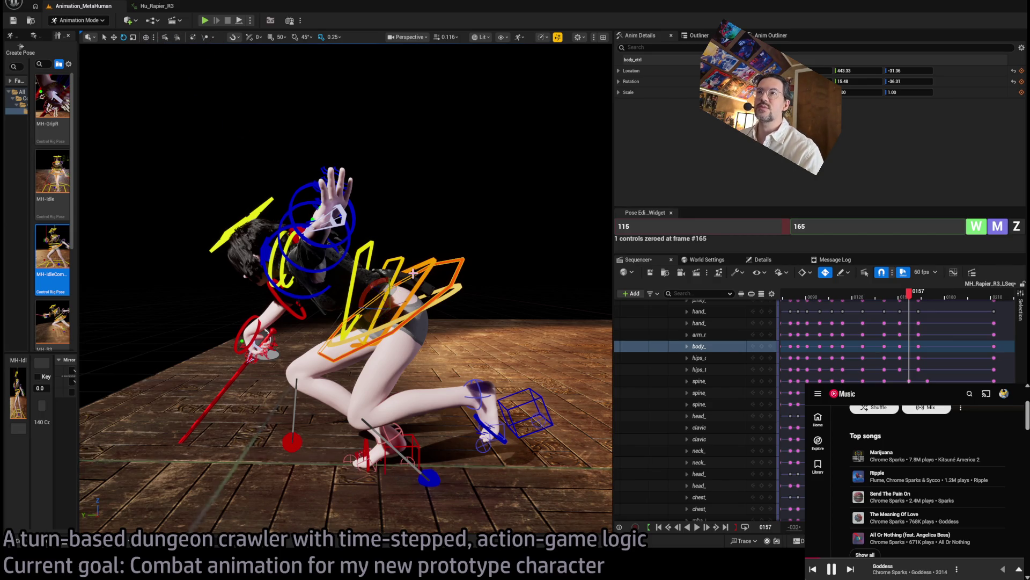
left_click_drag(388, 284, 389, 285)
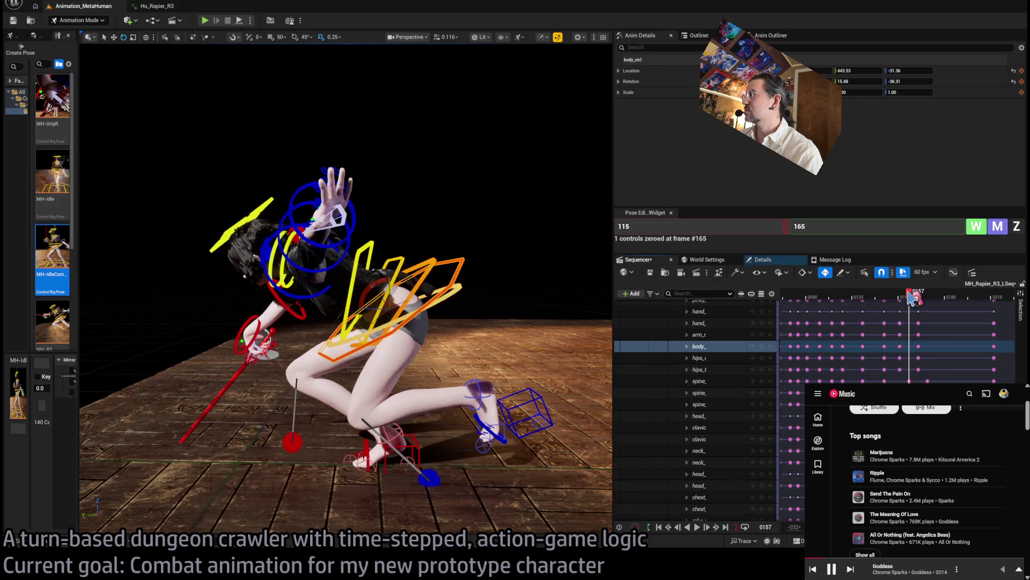
left_click_drag(909, 295, 902, 294)
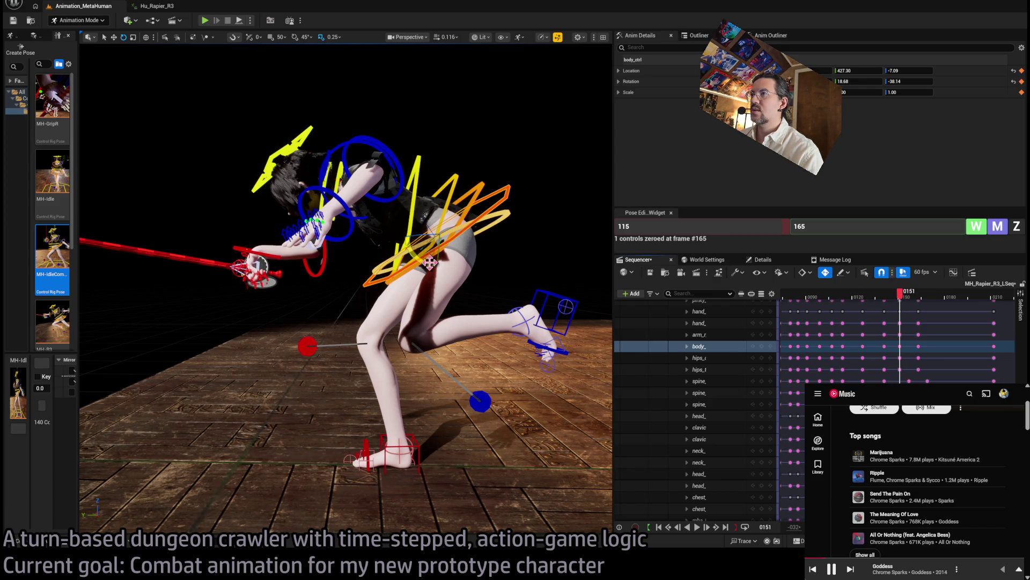
left_click_drag(430, 262, 430, 262)
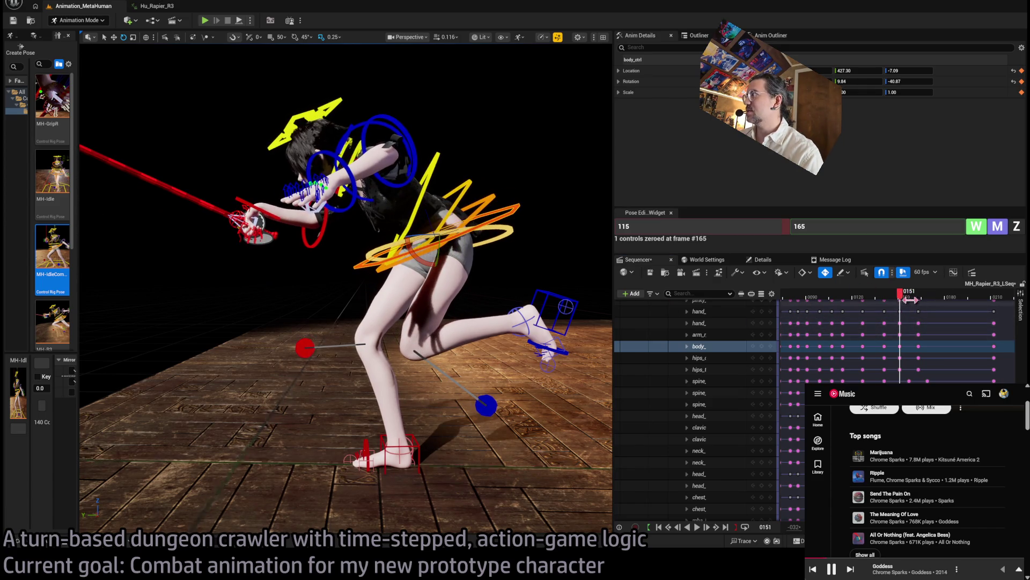
Preview the torso twist through frame 163, then turn the torso slightly more at frame 157.
mouse_move(900, 294)
left_mouse_down()
mouse_move(923, 304)
mouse_move(871, 305)
mouse_move(912, 313)
left_mouse_up()
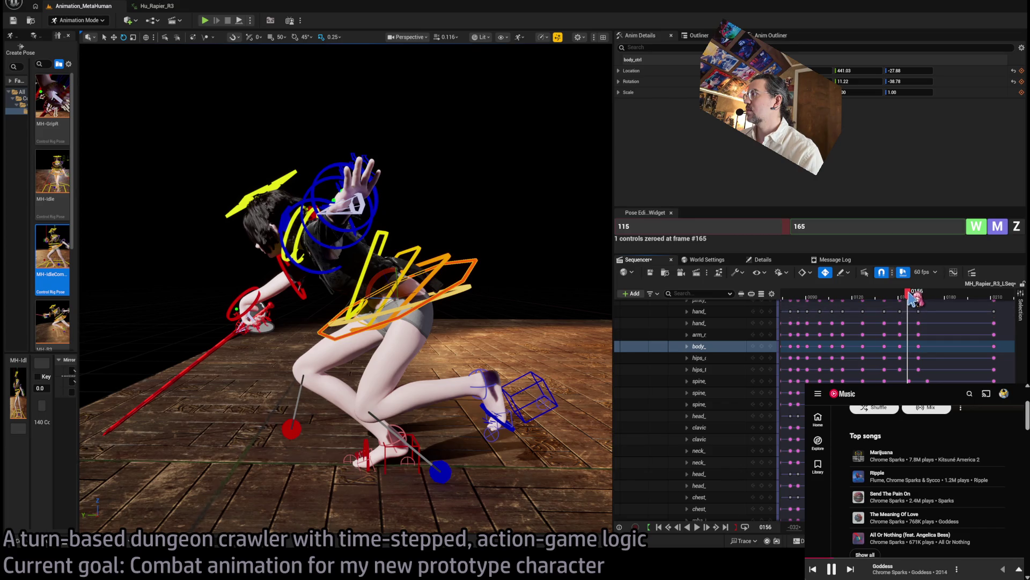
left_click_drag(913, 298, 914, 298)
left_click_drag(391, 279, 382, 280)
mouse_move(266, 276)
left_mouse_down()
mouse_move(89, 179)
mouse_move(451, 288)
mouse_move(209, 139)
left_mouse_up()
Select clavicle_r_ctrl and zero its rotation at frame 157 in the Pose Editor.
left_click(450, 288)
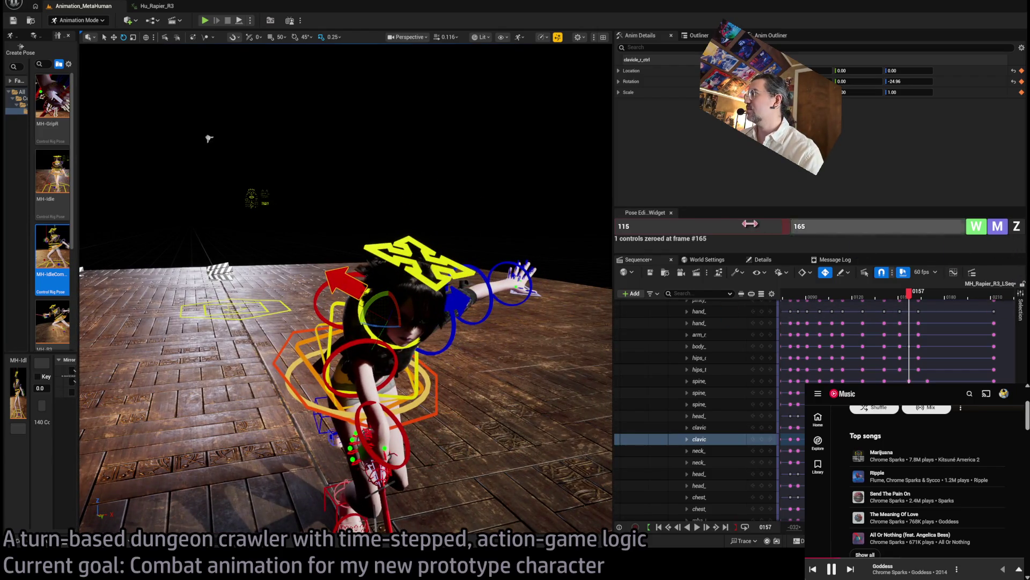
left_click(838, 227)
type("1")
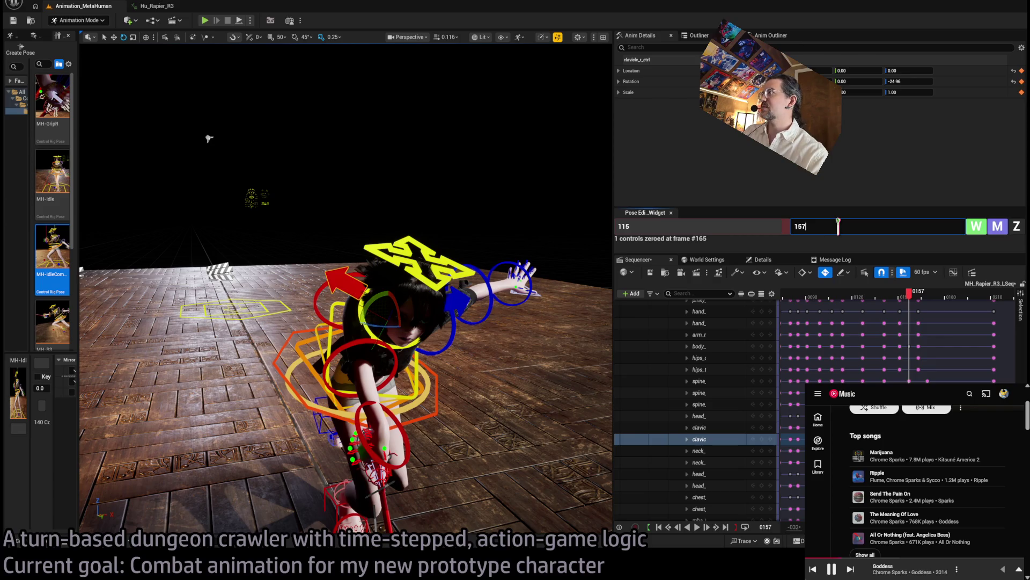
left_click(1017, 230)
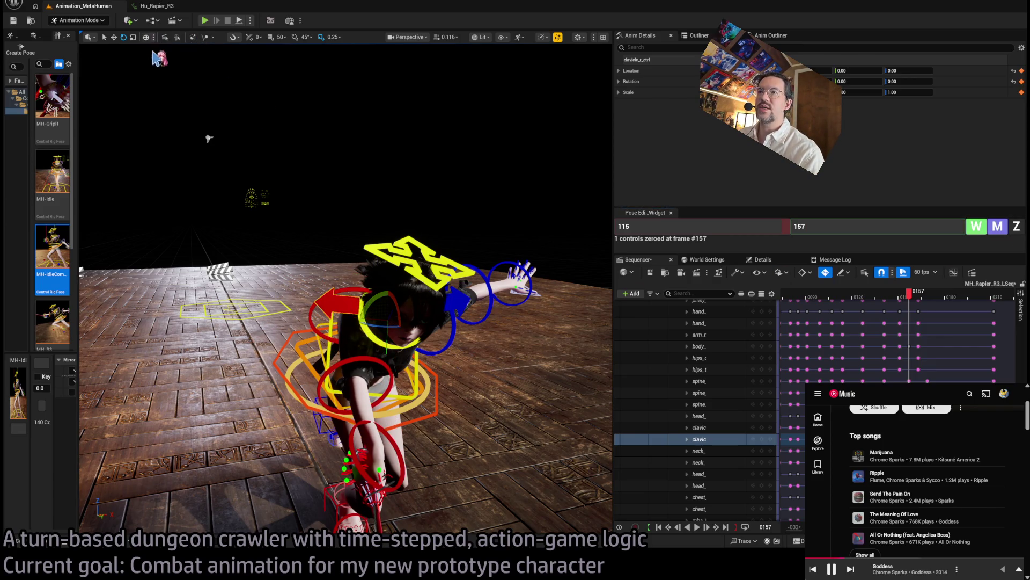
mouse_move(209, 139)
left_mouse_down()
mouse_move(340, 151)
mouse_move(172, 156)
mouse_move(338, 157)
left_mouse_up()
Tilt the head control slightly at frame 151 and preview it through frame 163.
left_click(499, 271)
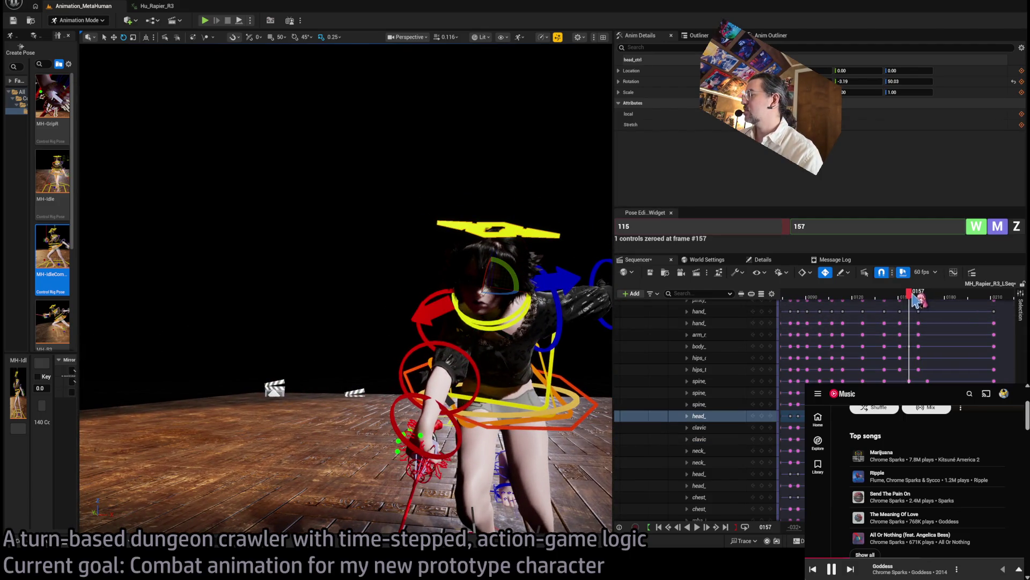
left_click_drag(909, 295, 903, 298)
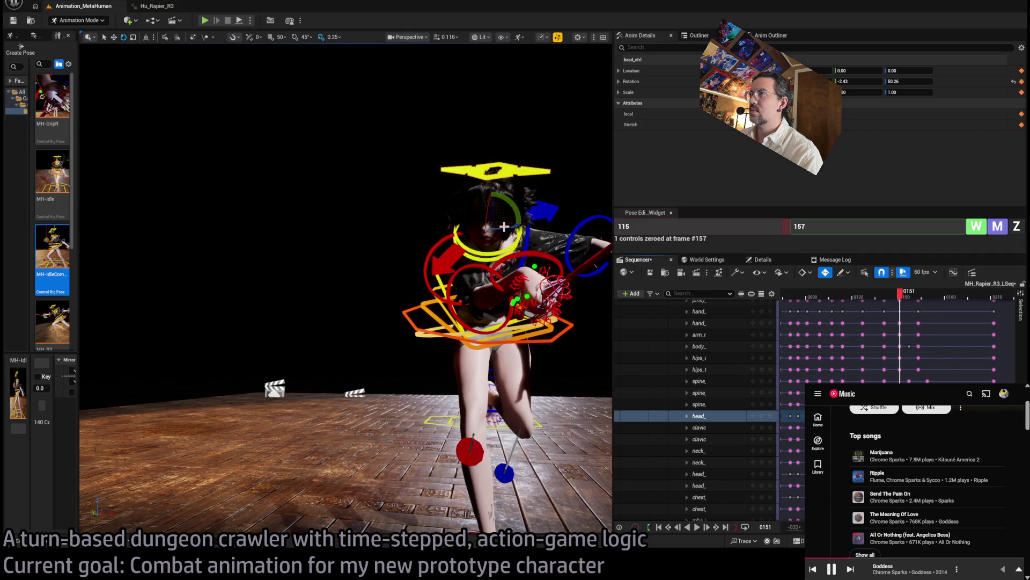
left_click_drag(504, 226, 513, 226)
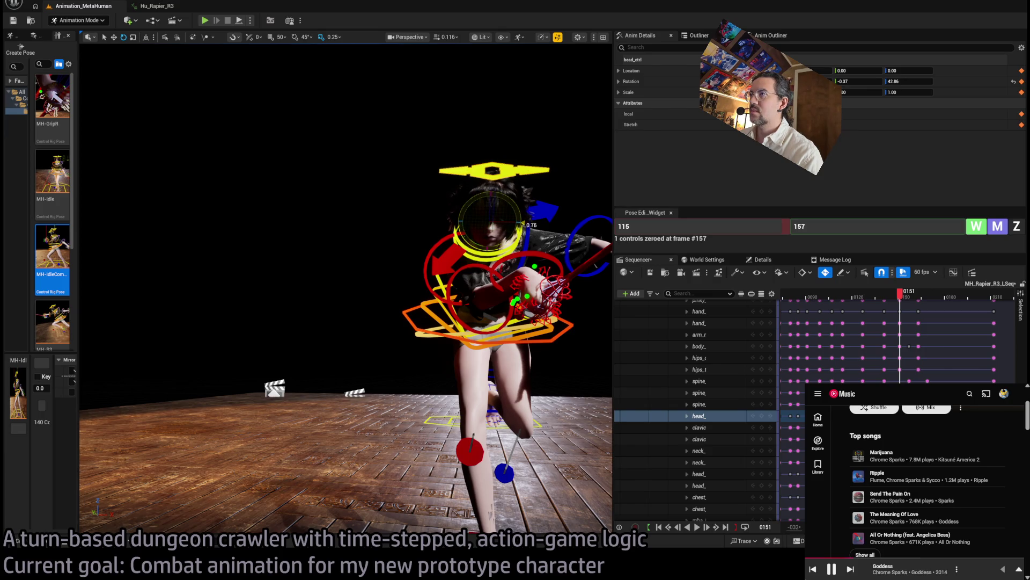
mouse_move(905, 297)
left_mouse_down()
mouse_move(923, 302)
mouse_move(897, 299)
mouse_move(936, 299)
mouse_move(895, 298)
mouse_move(911, 294)
left_mouse_up()
Rotate the right hand control at frame 157 to re-angle the rapier, then check the pose.
left_click(472, 356)
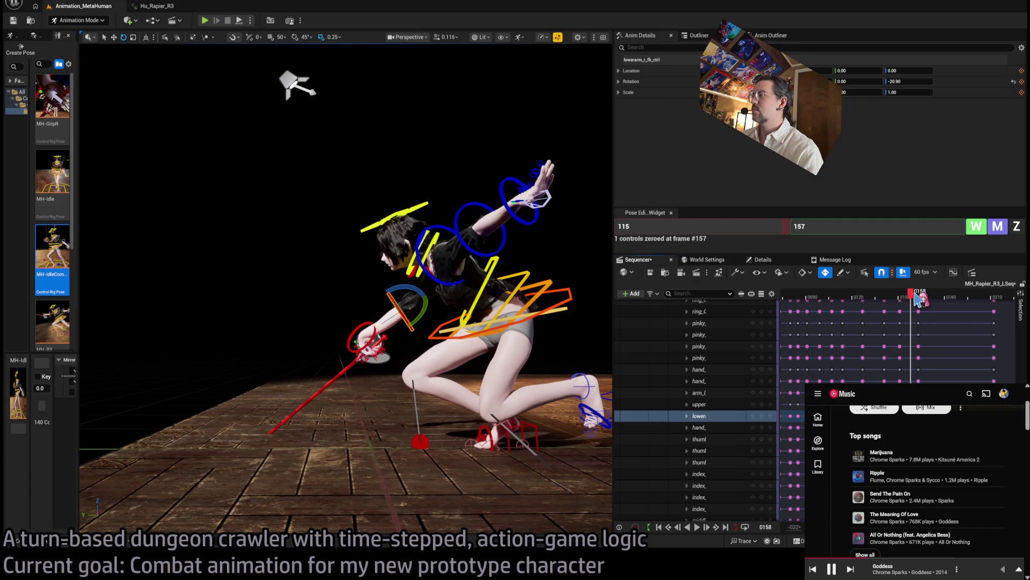
mouse_move(376, 269)
left_mouse_down()
mouse_move(268, 271)
mouse_move(394, 238)
mouse_move(282, 202)
mouse_move(279, 156)
mouse_move(322, 172)
left_mouse_up()
left_click(413, 298)
mouse_move(414, 299)
left_mouse_down()
mouse_move(375, 258)
mouse_move(311, 242)
mouse_move(406, 125)
left_mouse_up()
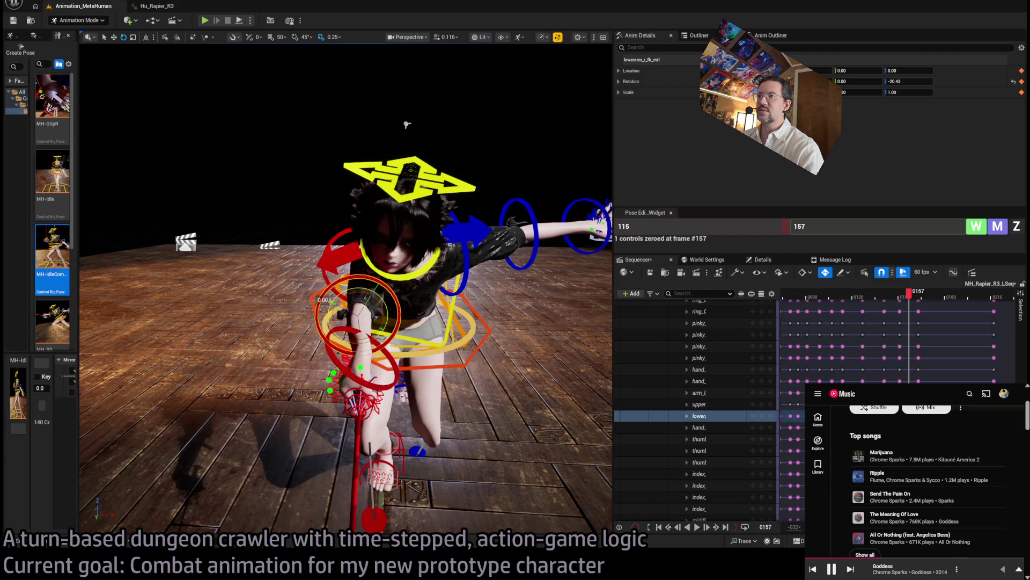
scroll(363, 399, "up", 4)
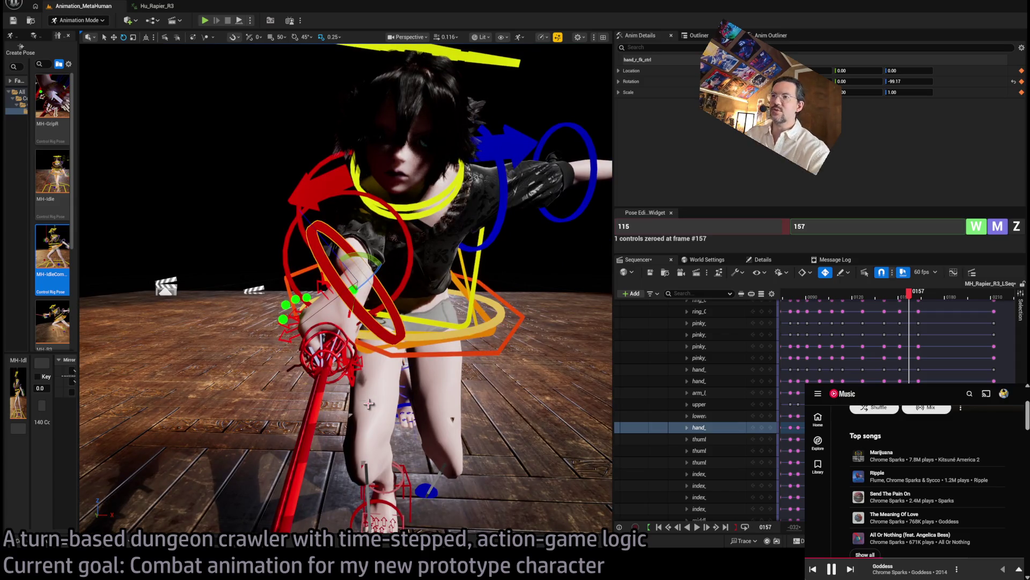
mouse_move(365, 280)
left_mouse_down()
mouse_move(376, 300)
mouse_move(376, 177)
mouse_move(566, 122)
mouse_move(457, 140)
left_mouse_up()
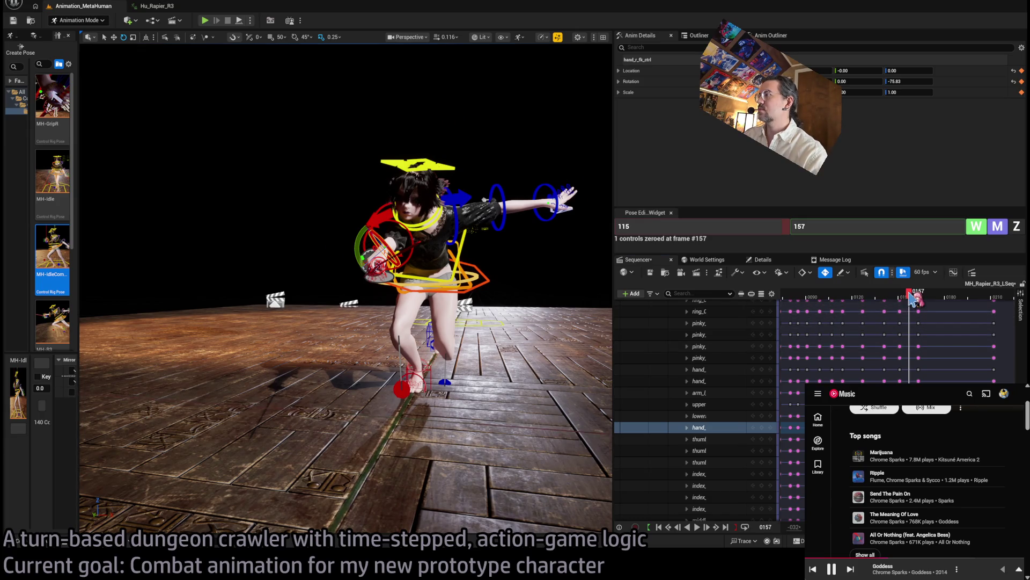
mouse_move(911, 299)
left_mouse_down()
mouse_move(888, 298)
mouse_move(924, 307)
left_mouse_up()
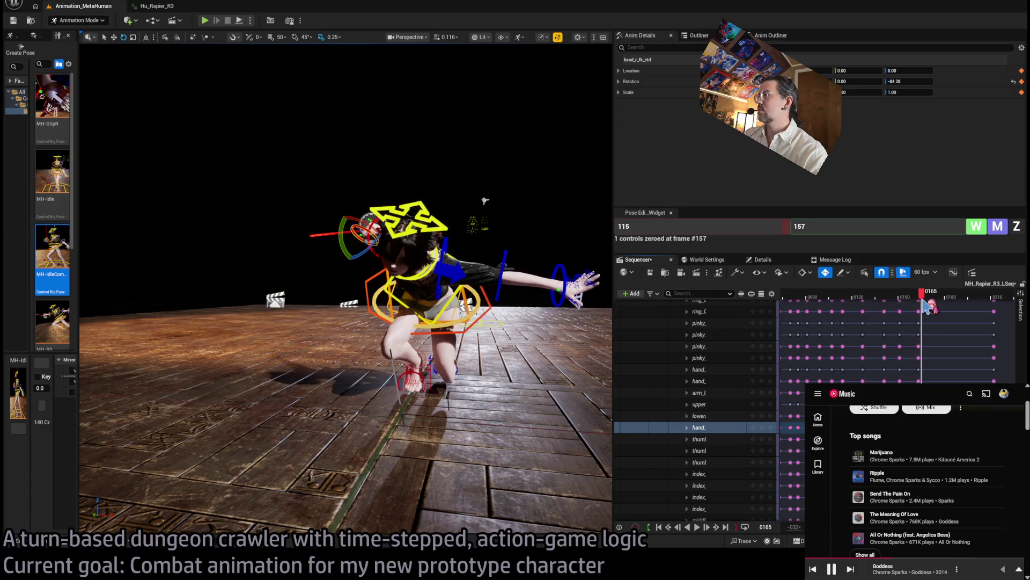
left_click_drag(368, 207, 295, 231)
left_click(497, 336)
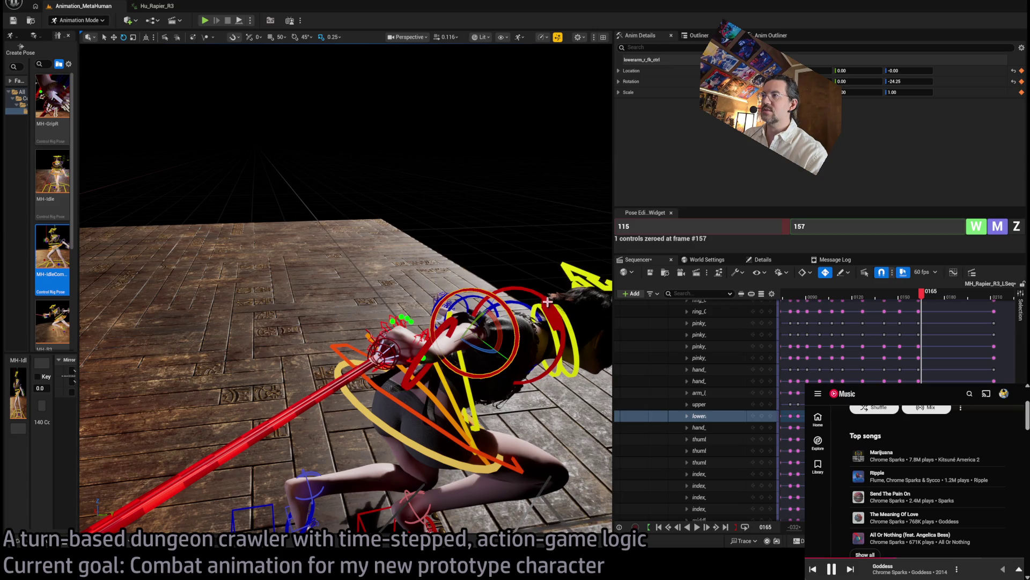
left_click(549, 322)
left_click(541, 333)
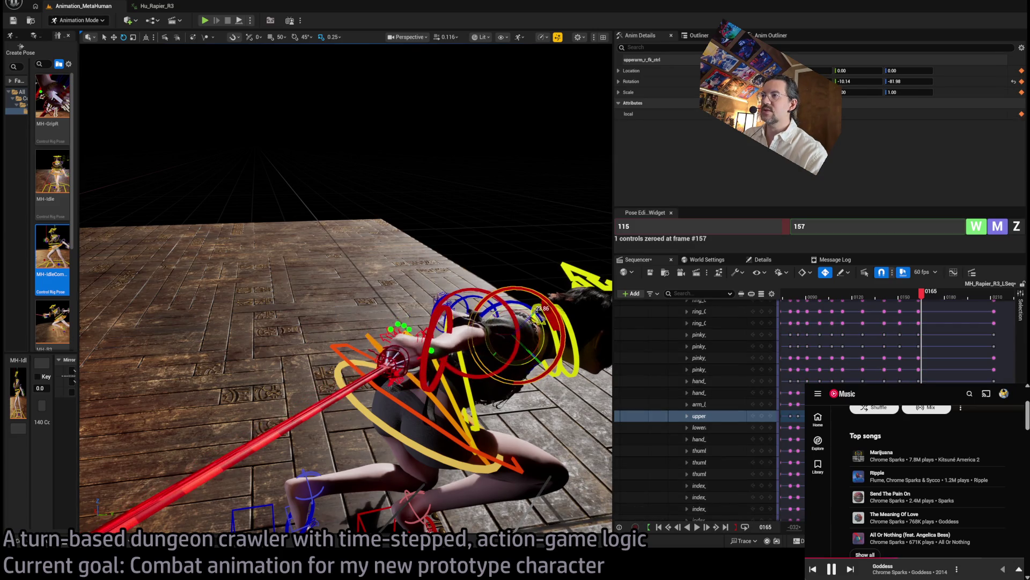
left_click(505, 337)
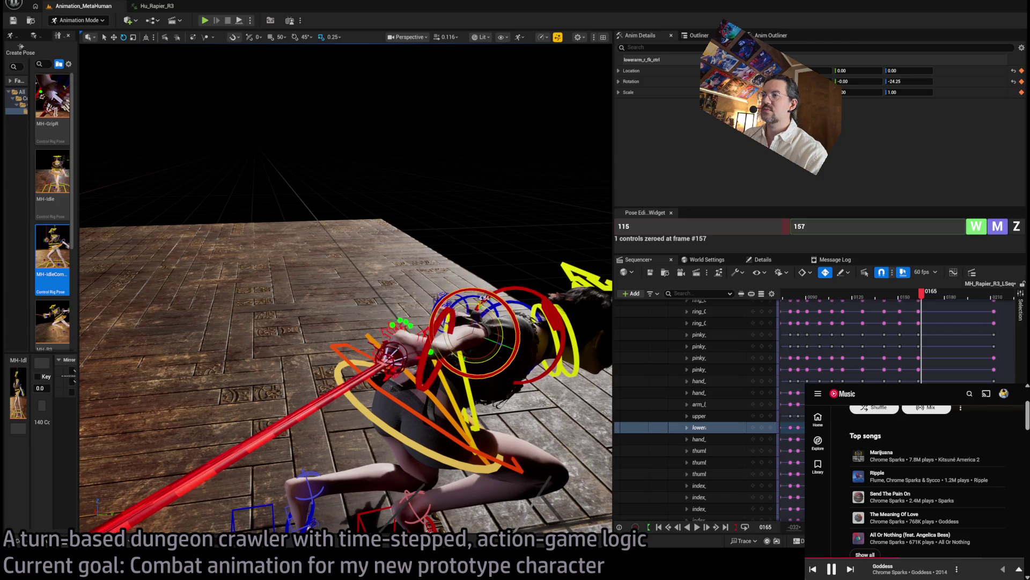
left_click(394, 349)
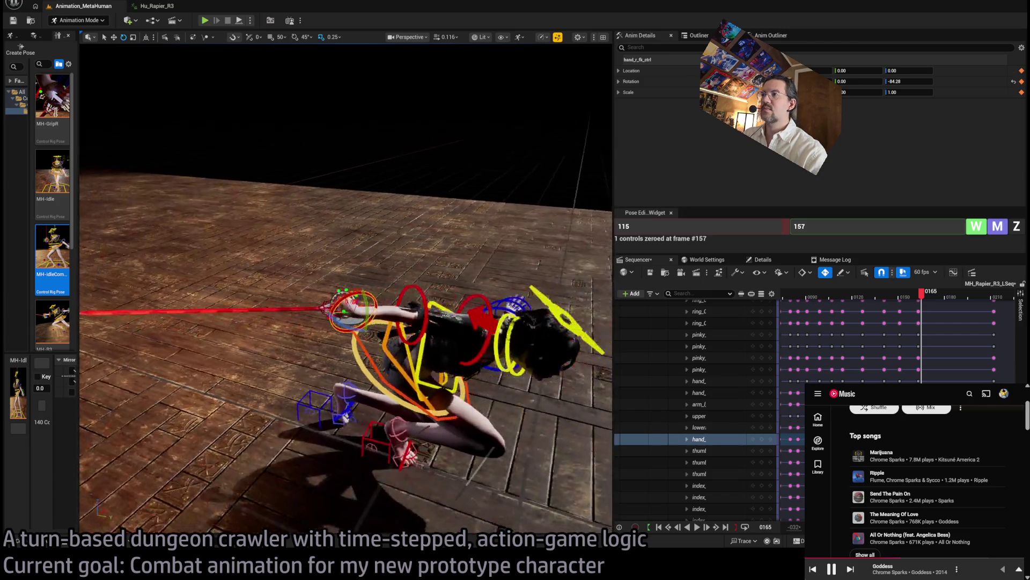
mouse_move(922, 305)
left_mouse_down()
mouse_move(857, 300)
mouse_move(926, 302)
left_mouse_up()
key("space")
key("f")
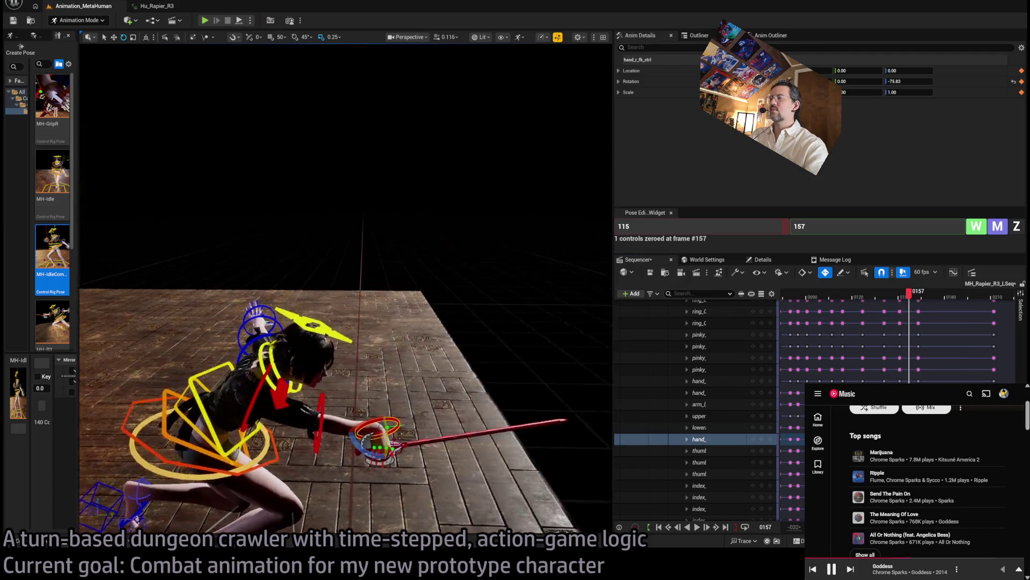
mouse_move(907, 302)
left_mouse_down()
mouse_move(881, 301)
mouse_move(939, 302)
mouse_move(889, 302)
mouse_move(920, 301)
left_mouse_up()
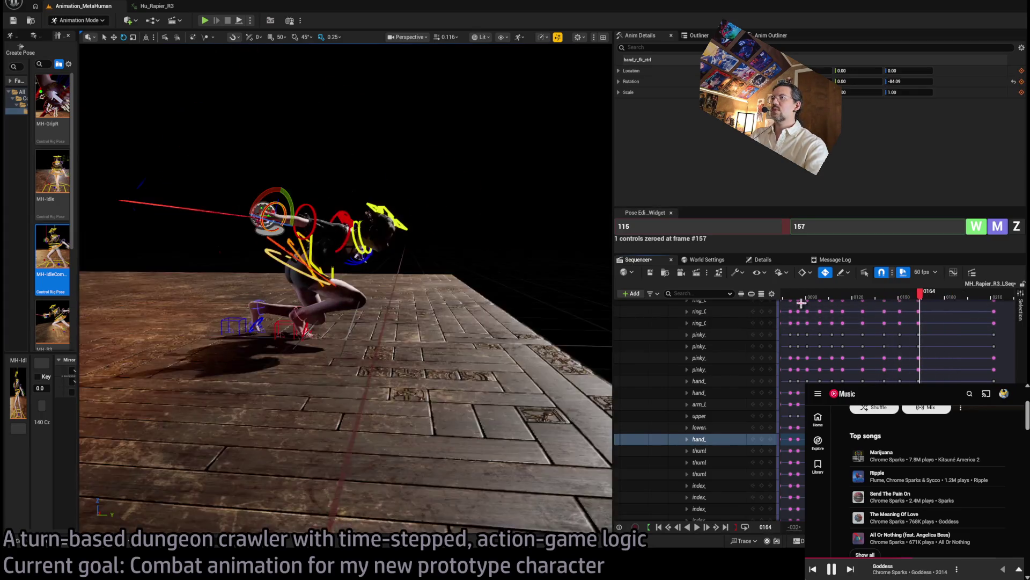
key("f")
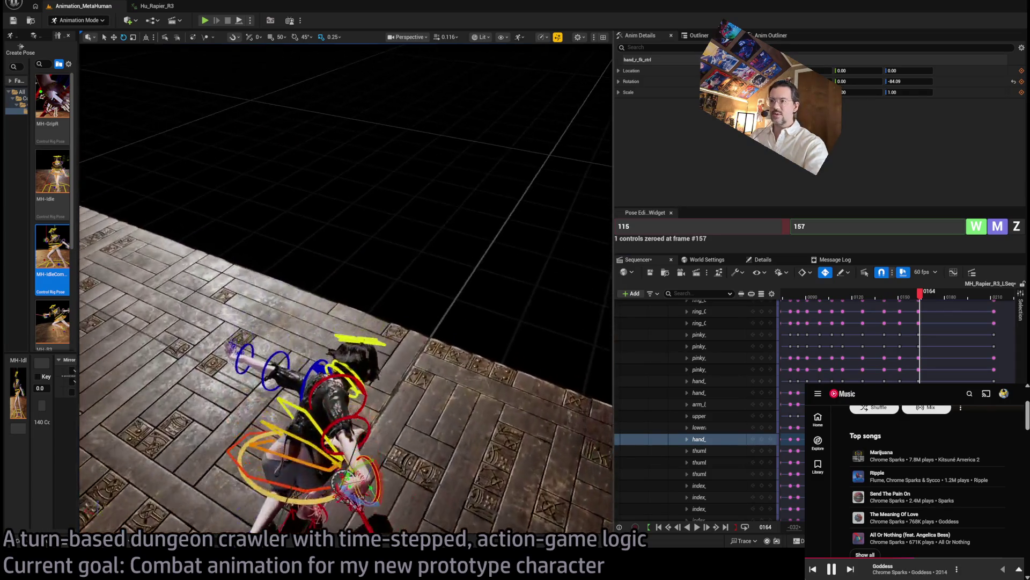
left_click(906, 295)
mouse_move(903, 295)
left_mouse_down()
mouse_move(877, 298)
mouse_move(943, 298)
mouse_move(871, 300)
mouse_move(899, 306)
left_mouse_up()
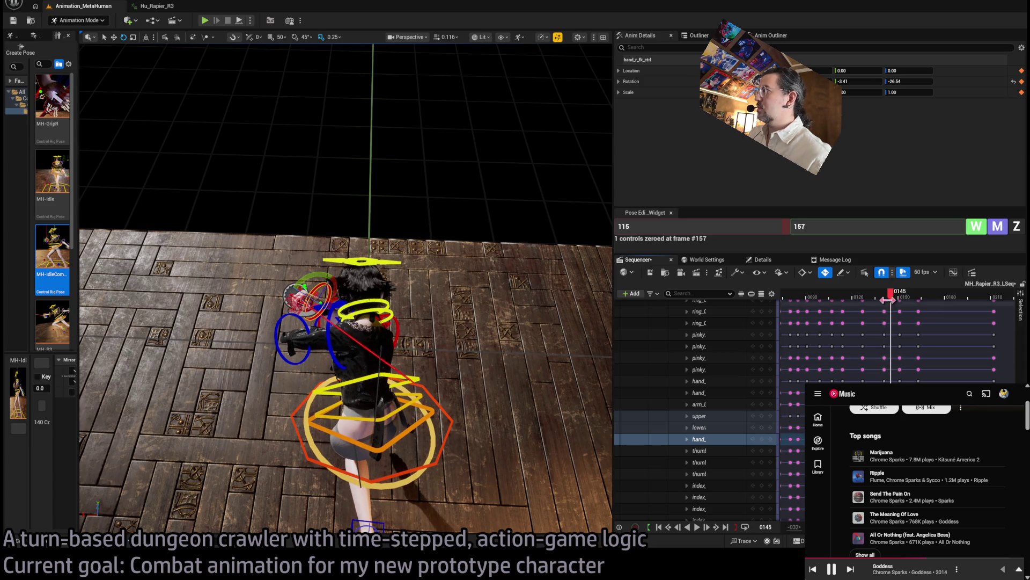
Play back the lunge and scrub frames 125 to 143 to review the motion.
key("space")
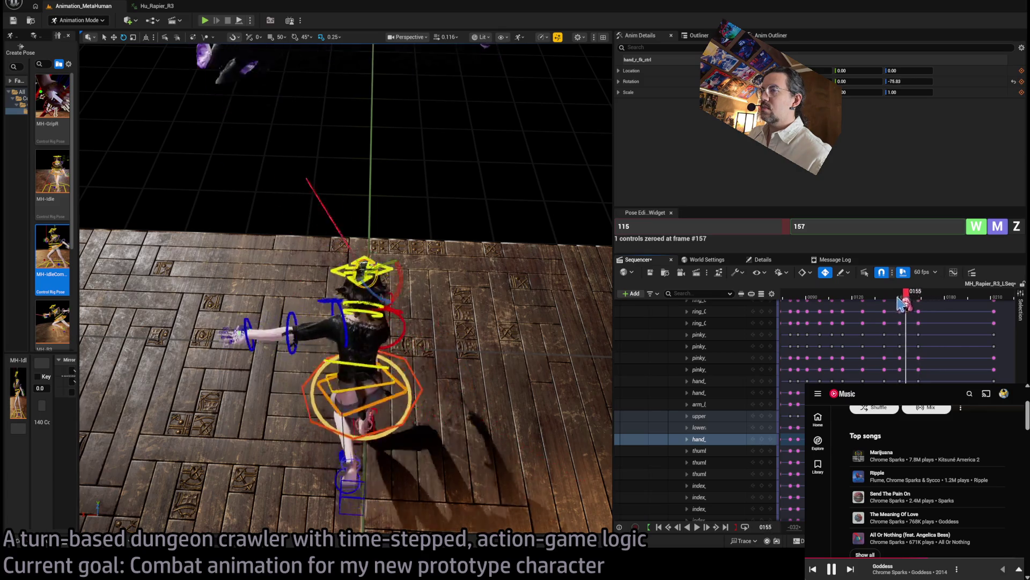
key("space")
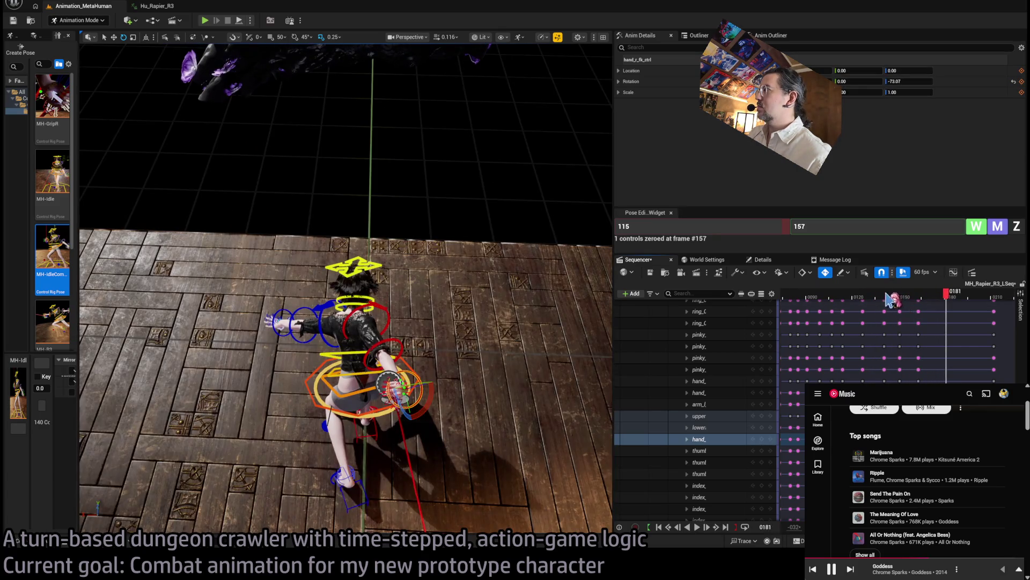
left_click(887, 294)
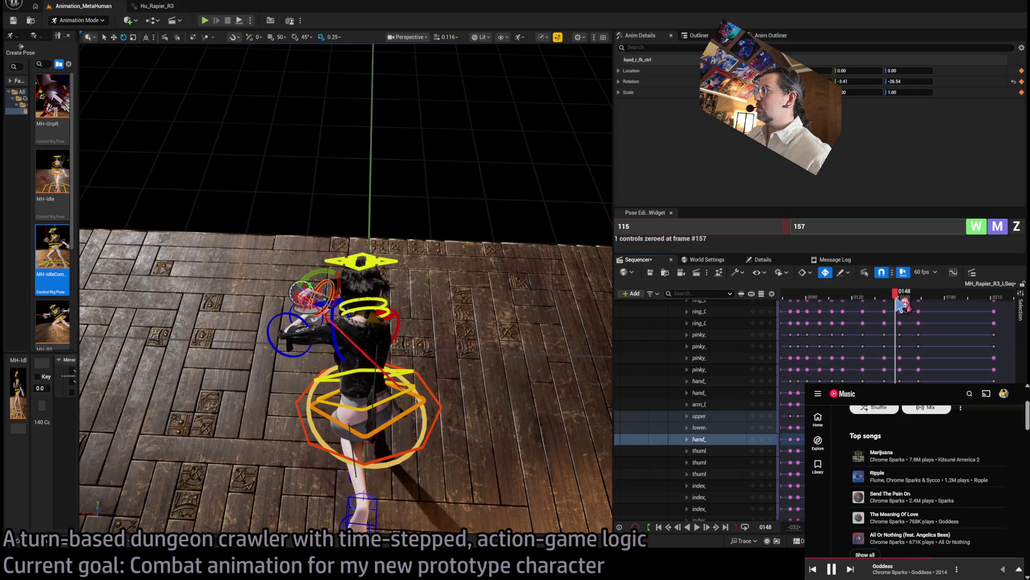
key("space")
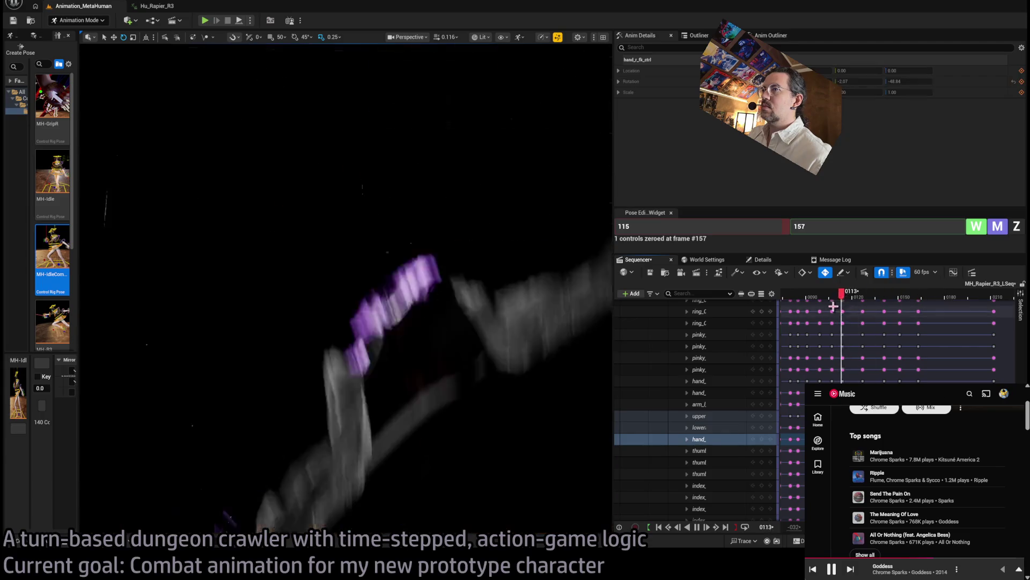
key("space")
left_click(877, 295)
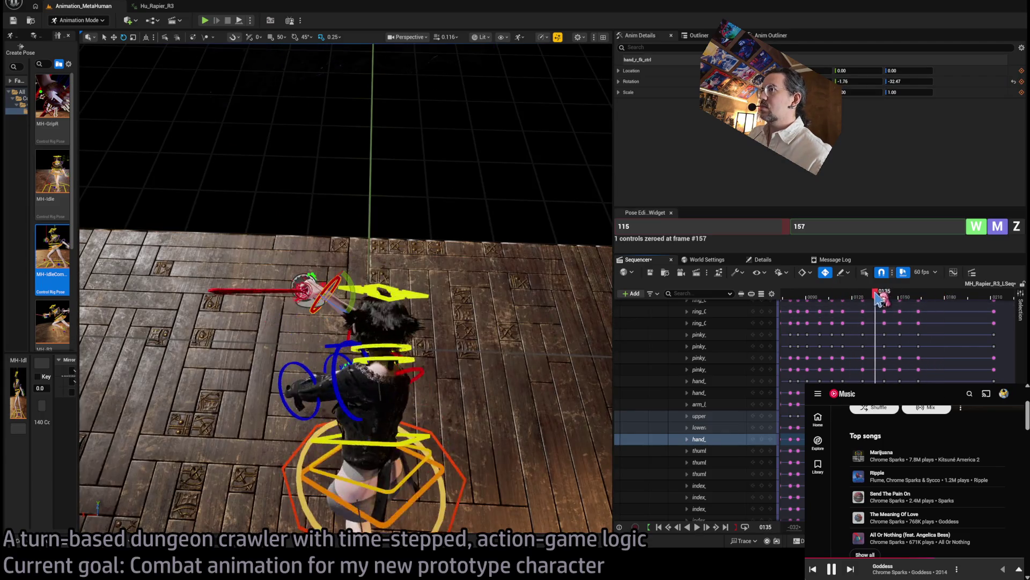
mouse_move(851, 300)
left_mouse_down()
mouse_move(931, 296)
mouse_move(905, 302)
left_mouse_up()
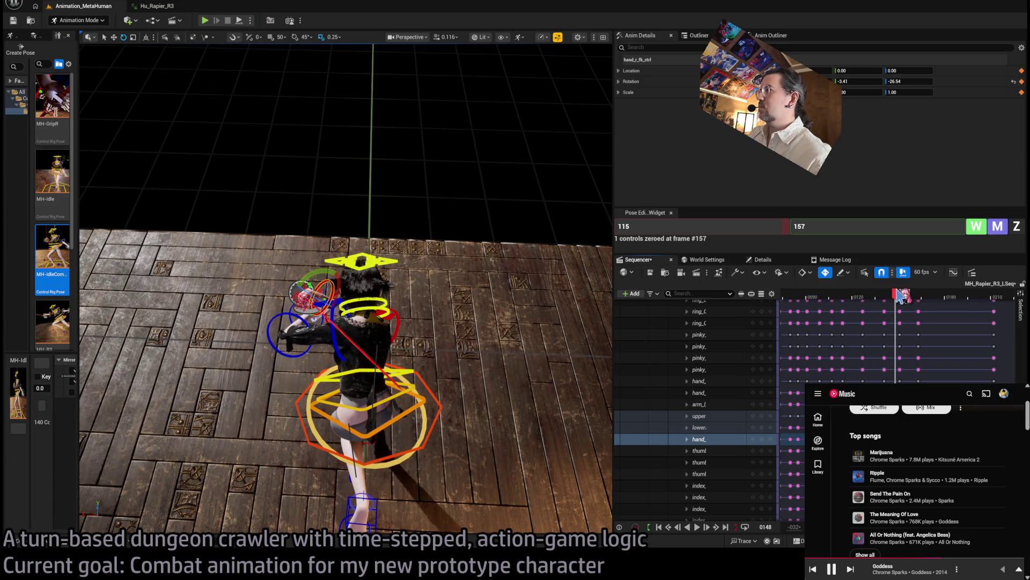
Rotate the left upper-arm control to fold the arm toward the chest at frame 148.
mouse_move(429, 283)
left_mouse_down()
mouse_move(387, 247)
mouse_move(429, 282)
left_mouse_up()
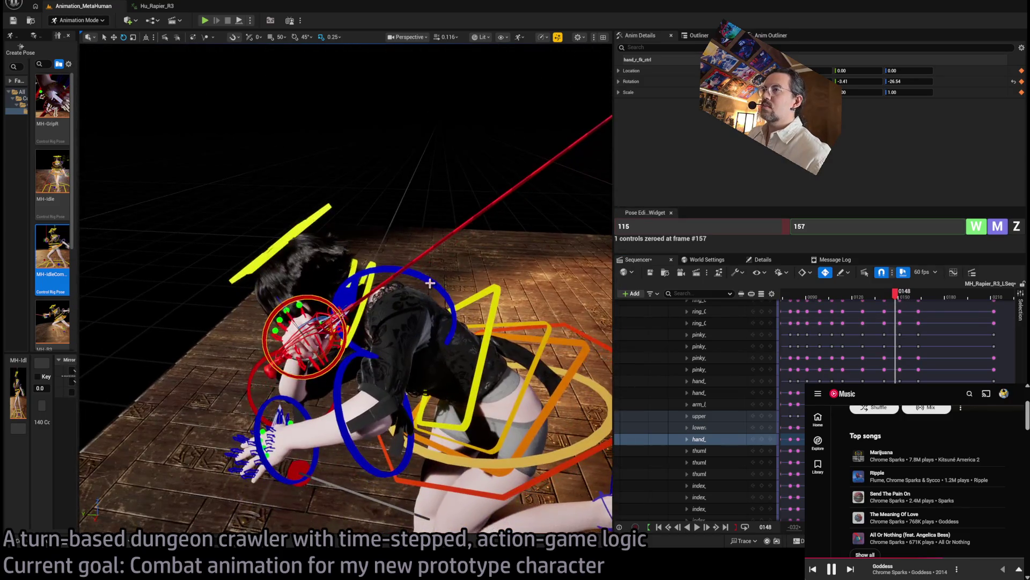
left_click(429, 283)
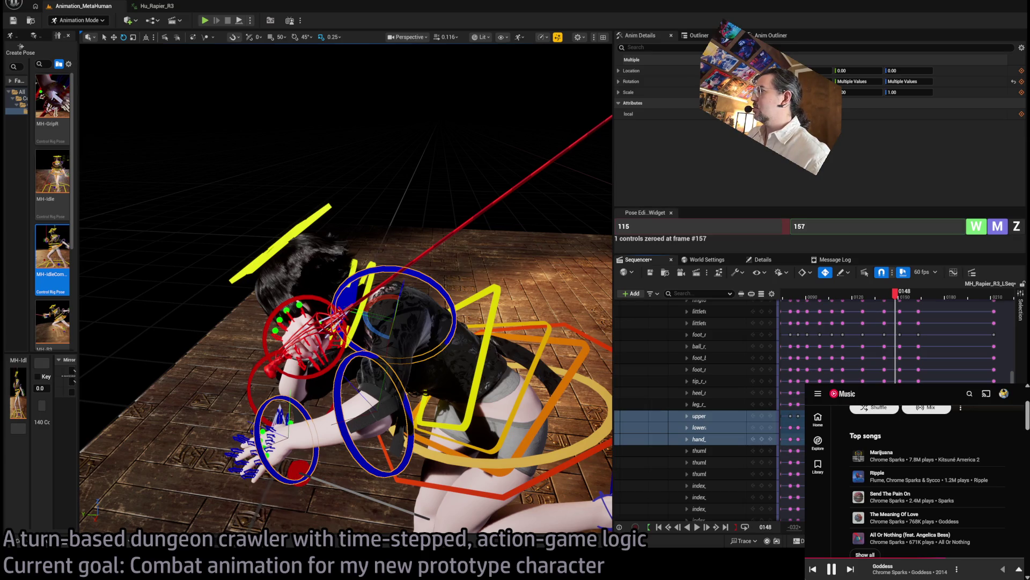
left_click_drag(376, 322, 364, 338)
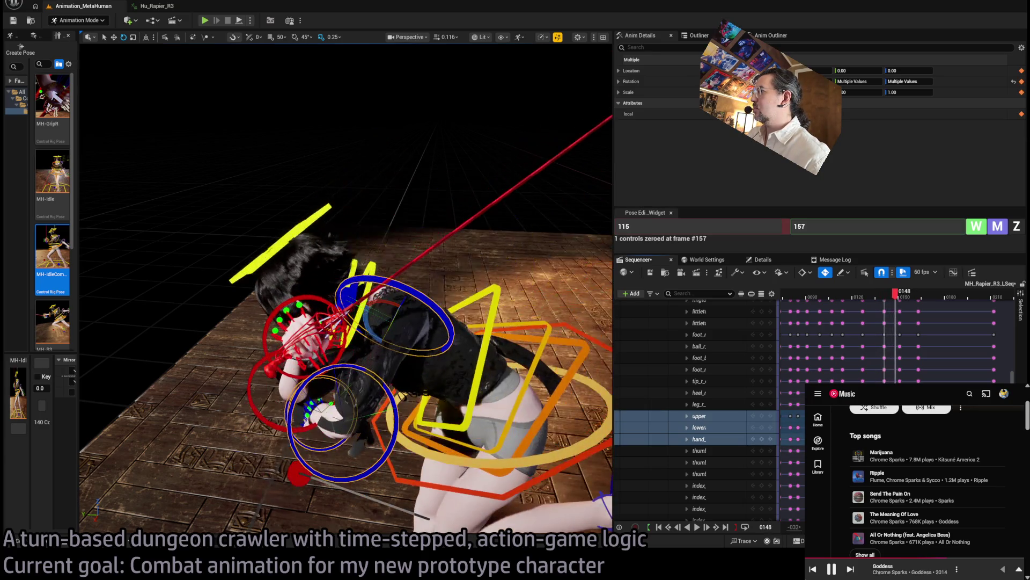
mouse_move(901, 303)
left_mouse_down()
mouse_move(922, 294)
mouse_move(890, 304)
left_mouse_up()
mouse_move(549, 242)
left_mouse_down()
mouse_move(505, 249)
mouse_move(353, 404)
left_mouse_up()
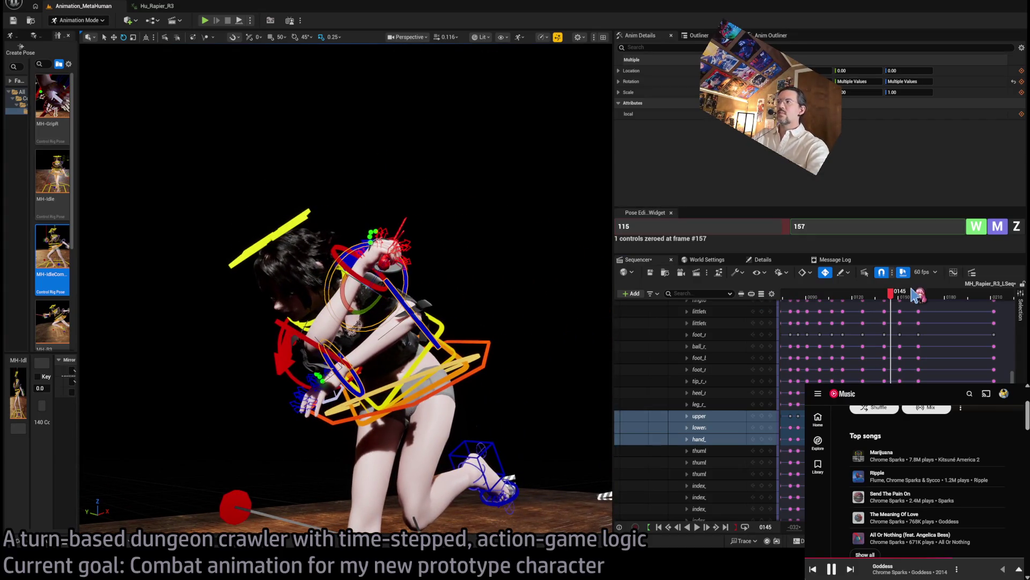
Rotate the right upper-arm control around frame 161 to lift the rapier level, then rewind to frame 110.
left_click_drag(892, 299, 917, 299)
mouse_move(536, 271)
left_mouse_down()
mouse_move(201, 184)
mouse_move(536, 271)
left_mouse_up()
left_click(429, 238)
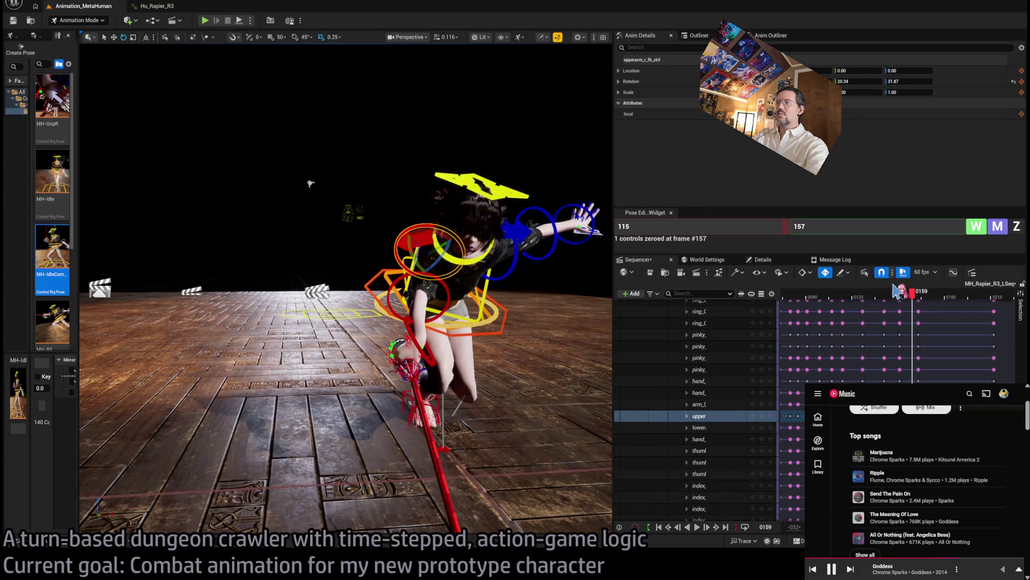
mouse_move(915, 303)
left_mouse_down()
mouse_move(925, 306)
mouse_move(888, 313)
mouse_move(936, 311)
mouse_move(813, 317)
mouse_move(917, 315)
mouse_move(909, 310)
left_mouse_up()
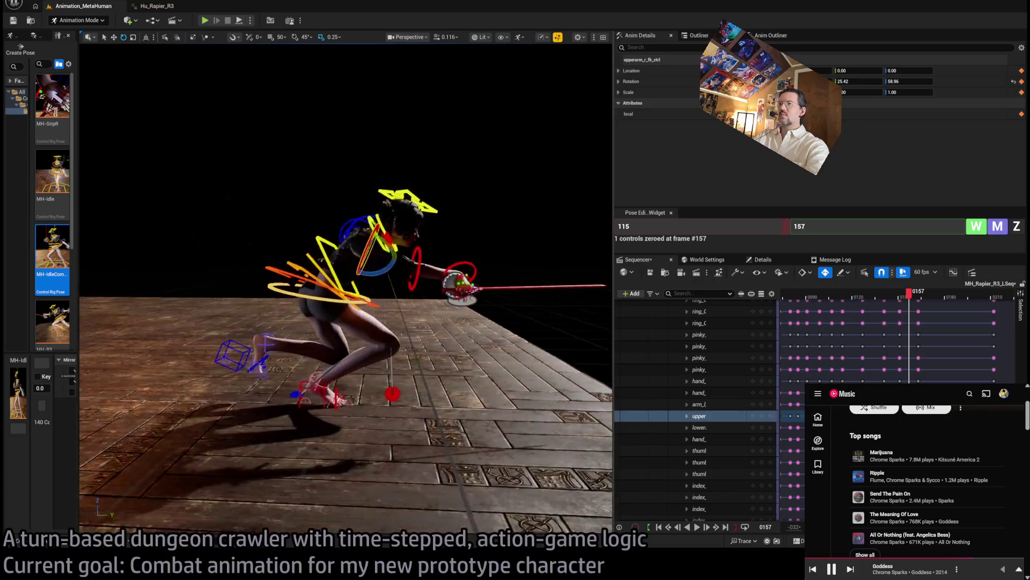
mouse_move(913, 301)
left_mouse_down()
mouse_move(927, 302)
mouse_move(916, 301)
left_mouse_up()
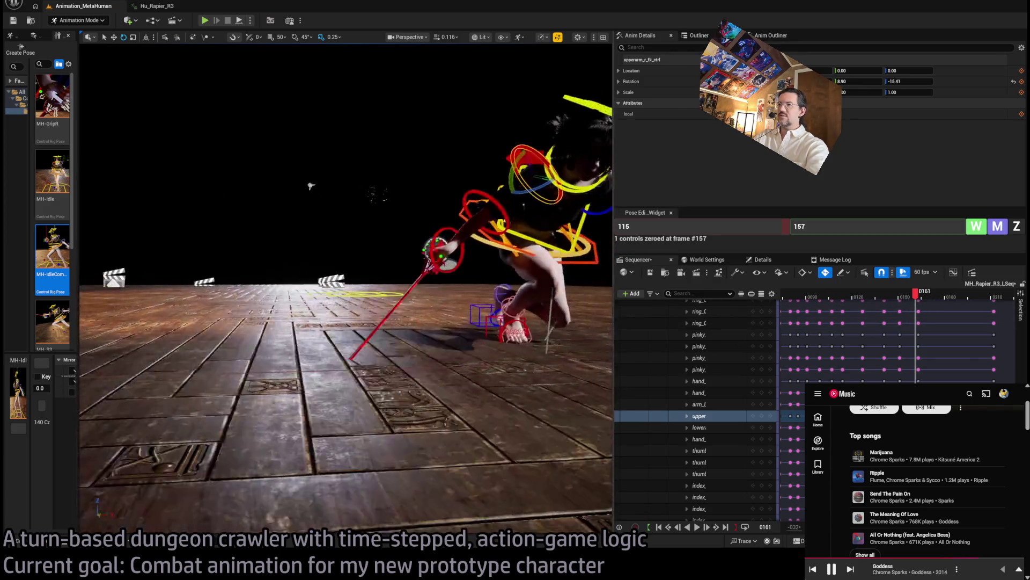
scroll(311, 187, "down", 3)
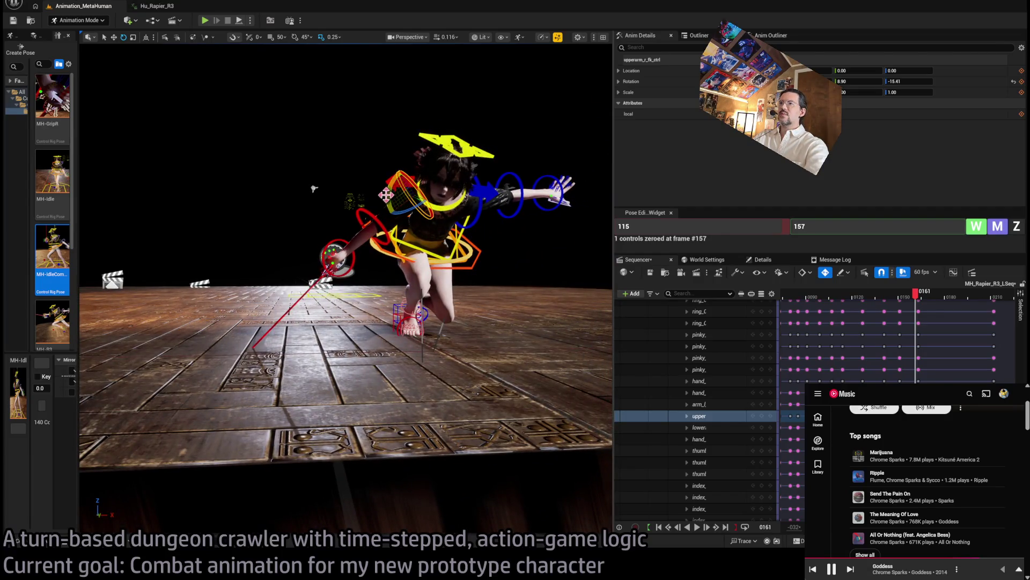
mouse_move(923, 302)
left_mouse_down()
mouse_move(906, 302)
mouse_move(929, 302)
mouse_move(921, 297)
left_mouse_up()
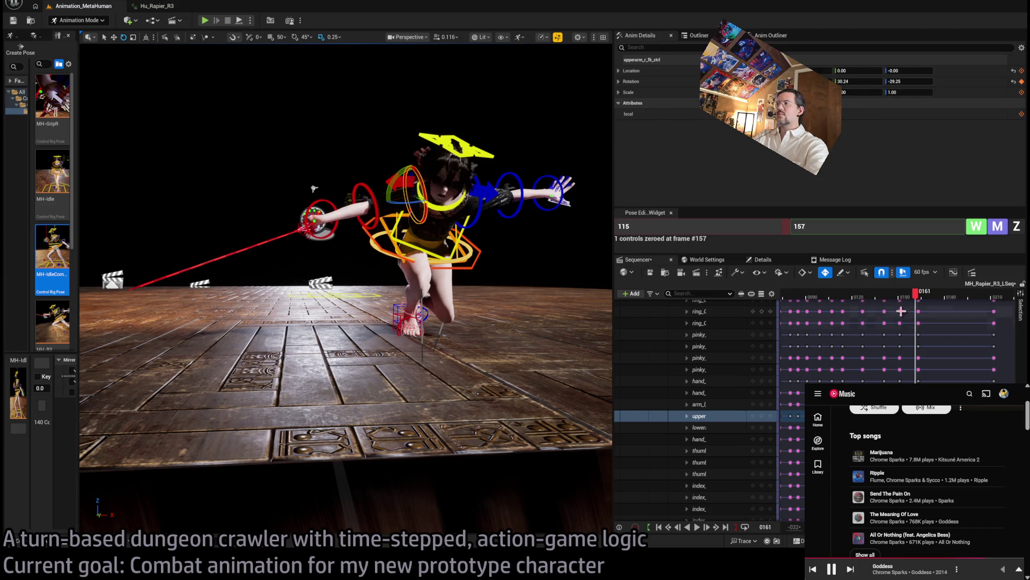
mouse_move(922, 302)
left_mouse_down()
mouse_move(936, 301)
mouse_move(837, 301)
left_mouse_up()
key("space")
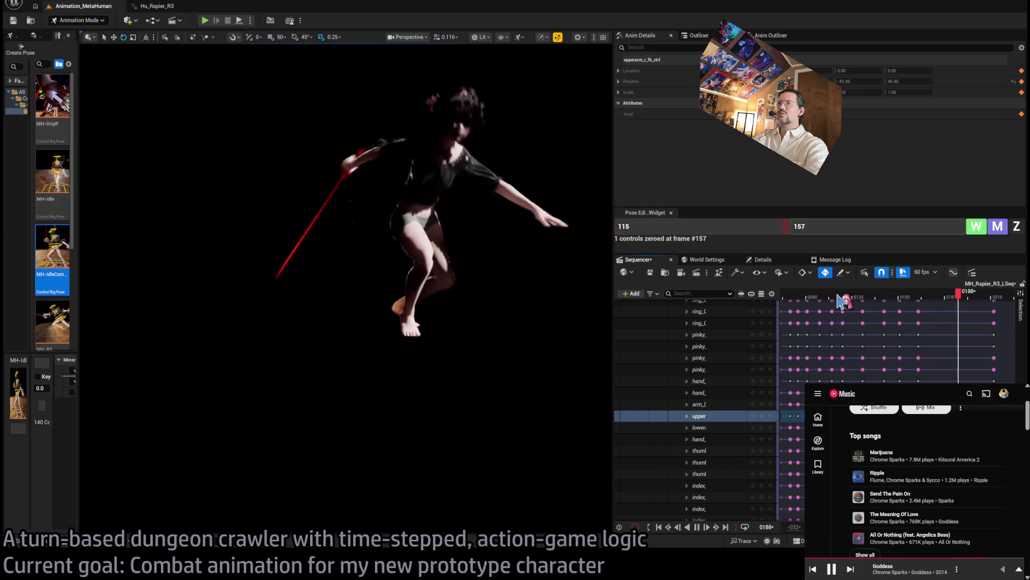
left_click(889, 294)
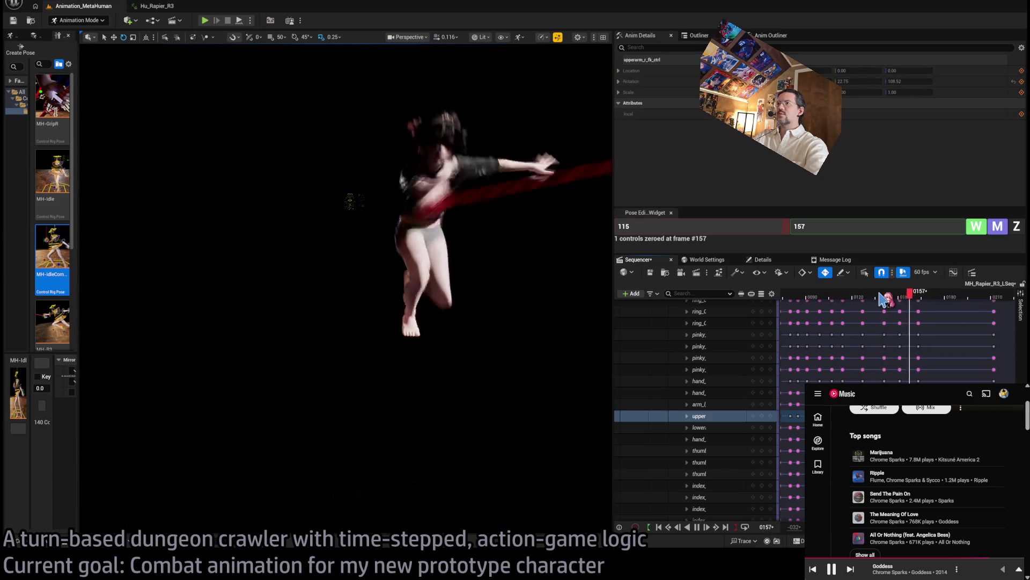
mouse_move(314, 189)
left_mouse_down()
mouse_move(333, 225)
mouse_move(370, 252)
left_mouse_up()
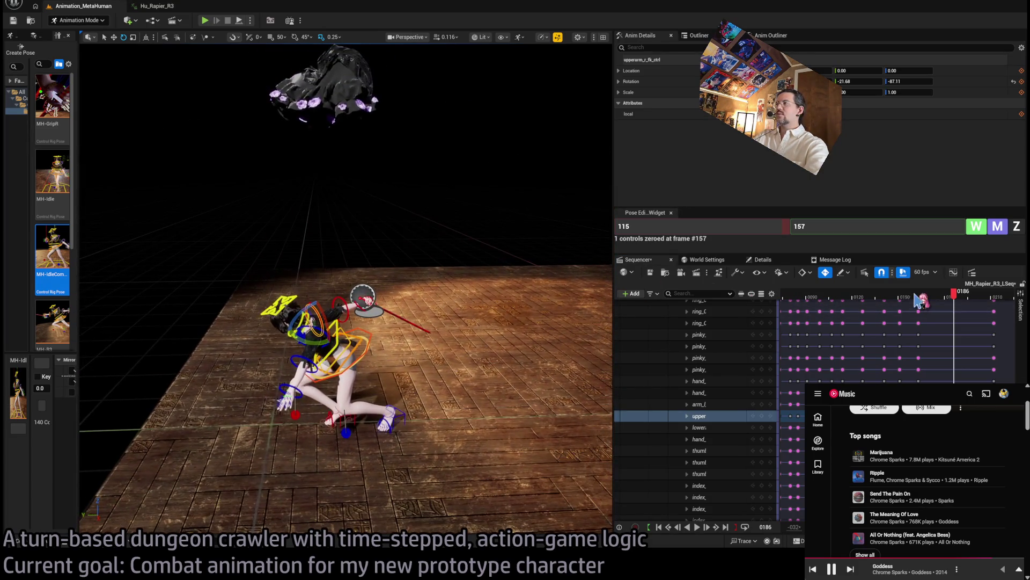
left_click(857, 295)
key("space")
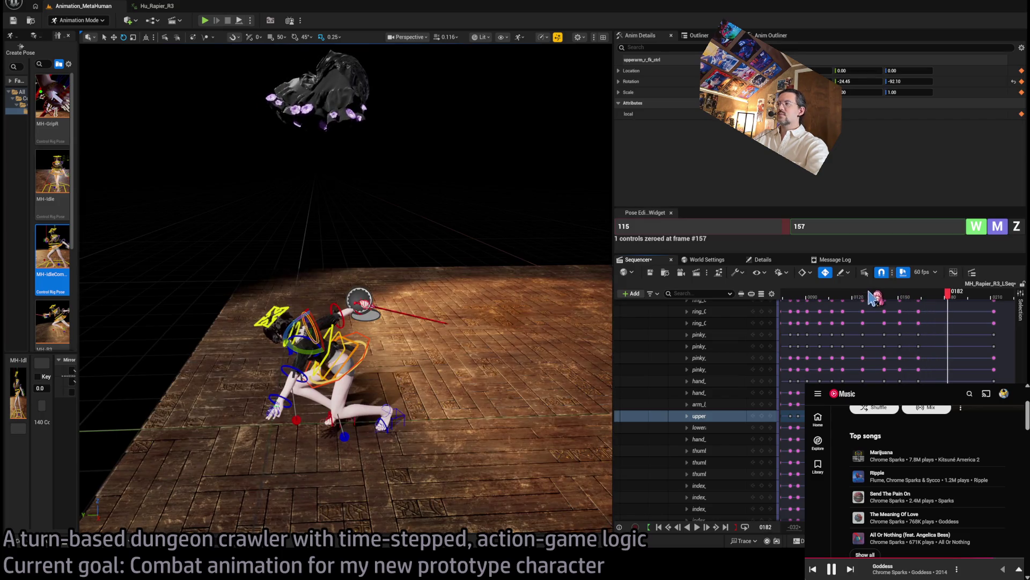
left_click_drag(861, 296, 788, 294)
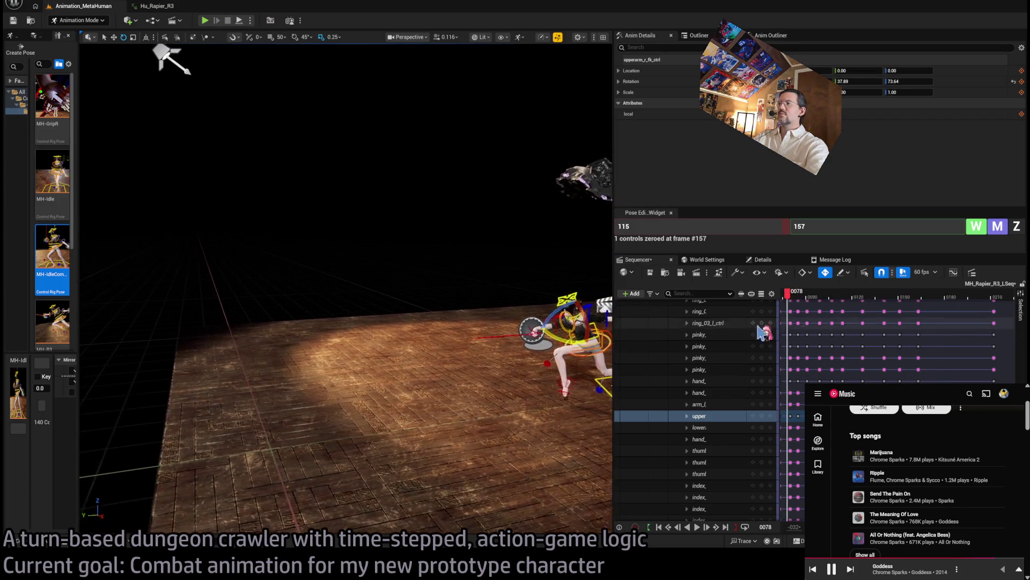
key("space")
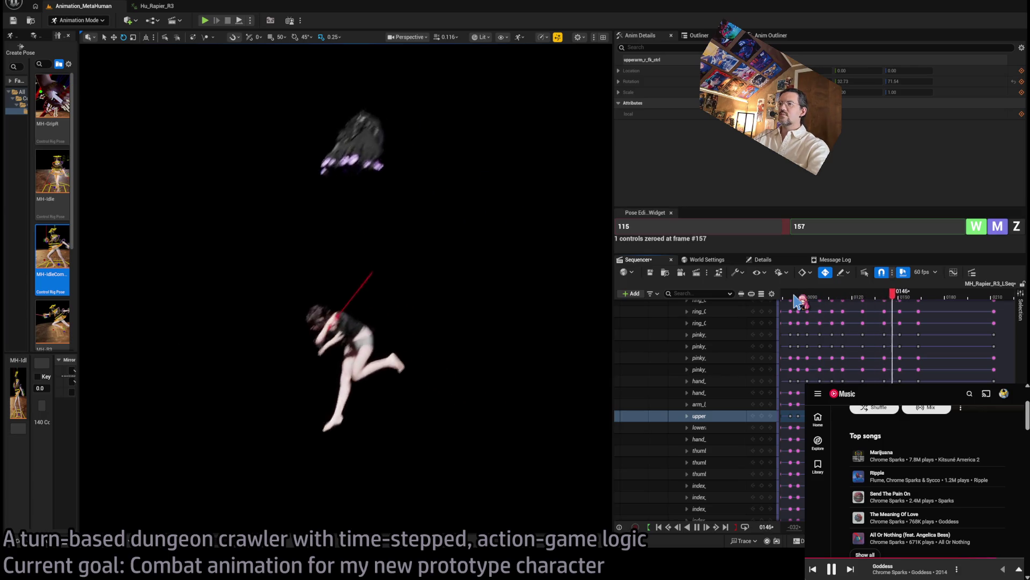
left_click(833, 297)
key("space")
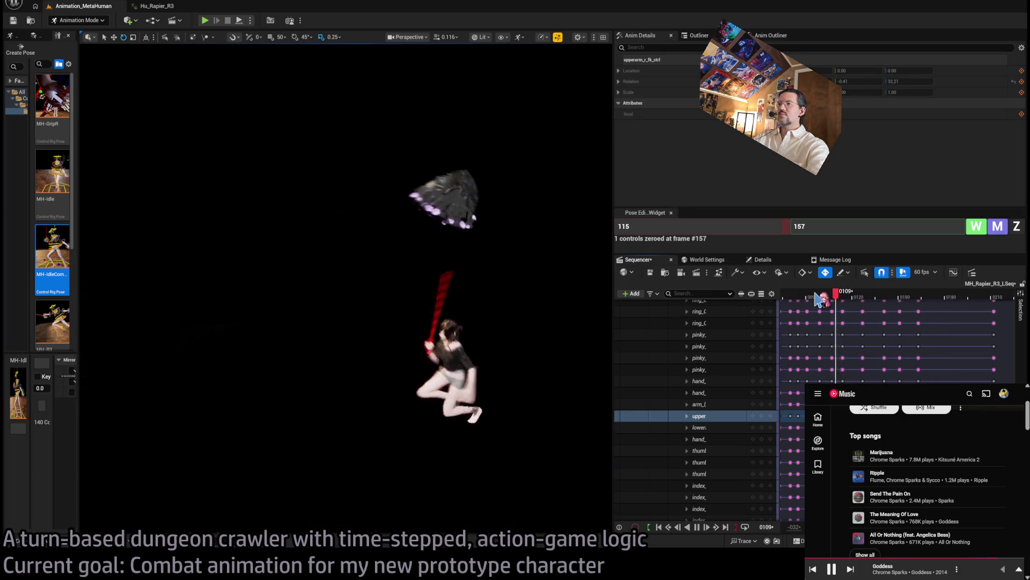
left_click(819, 296)
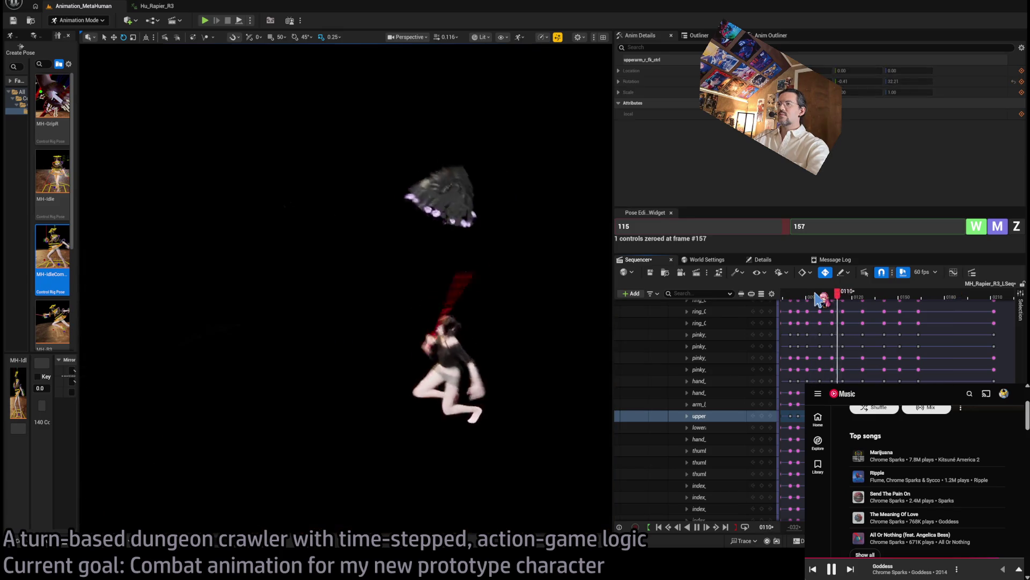
left_click(835, 296)
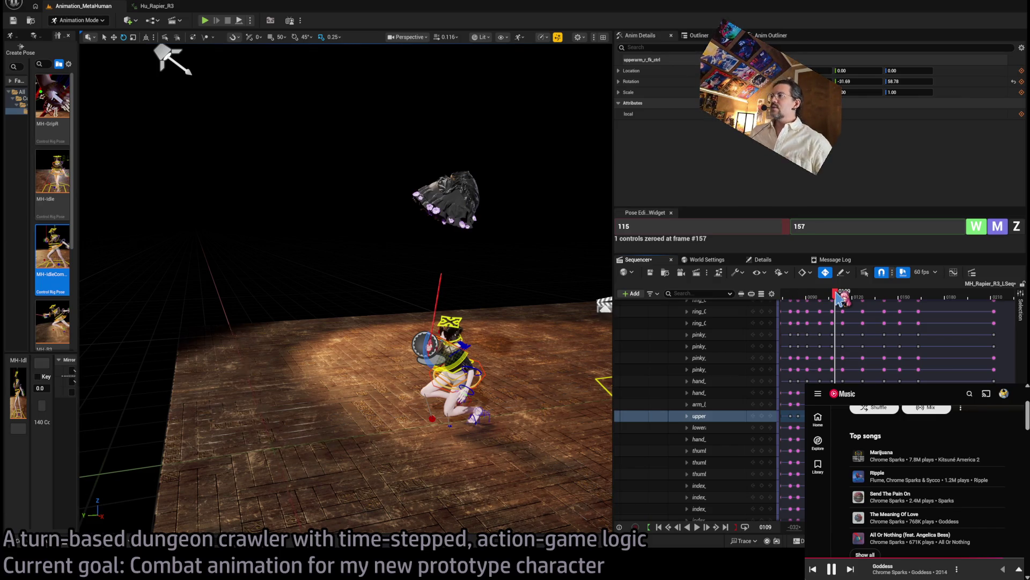
Collapse the control rig rows and preview the animation from frame 93 to 105.
scroll(633, 368, "up", 10)
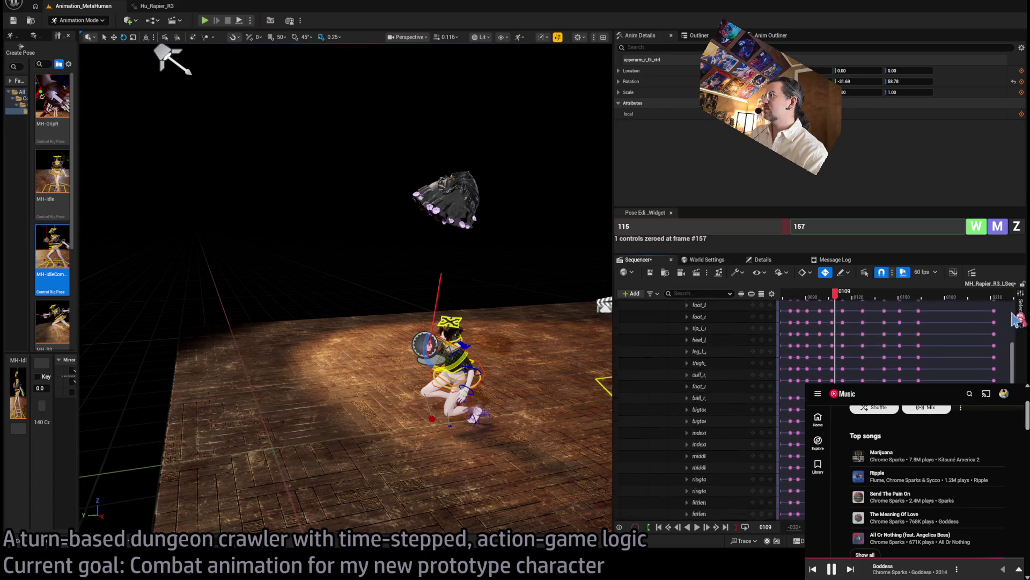
left_click(682, 352)
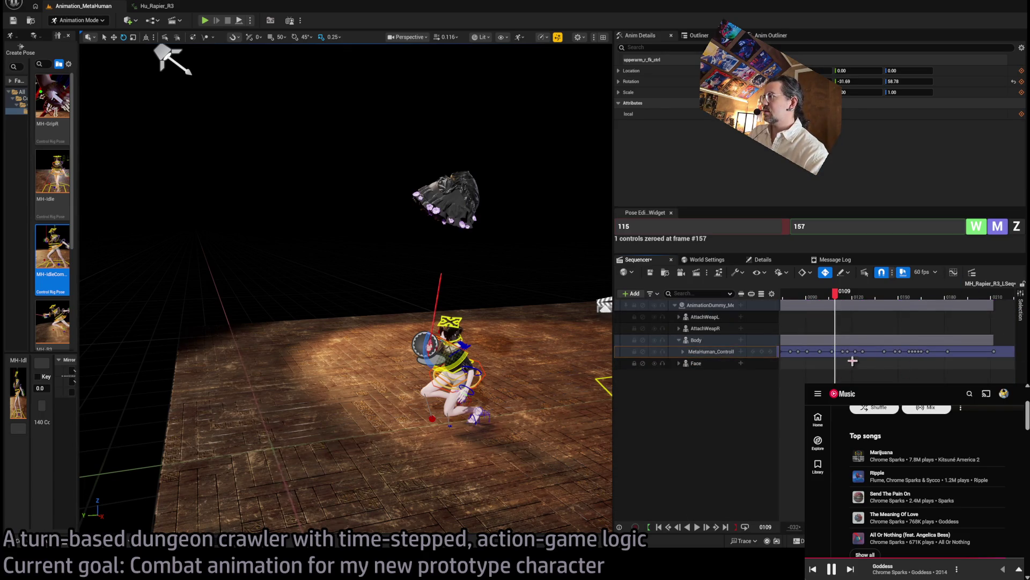
key("space")
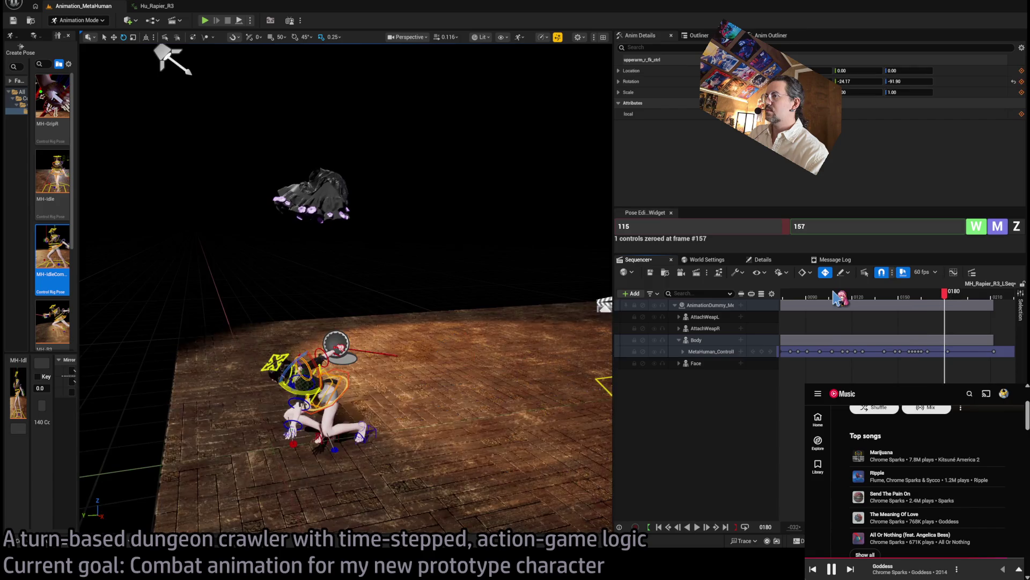
left_click(811, 296)
left_click_drag(821, 300, 860, 300)
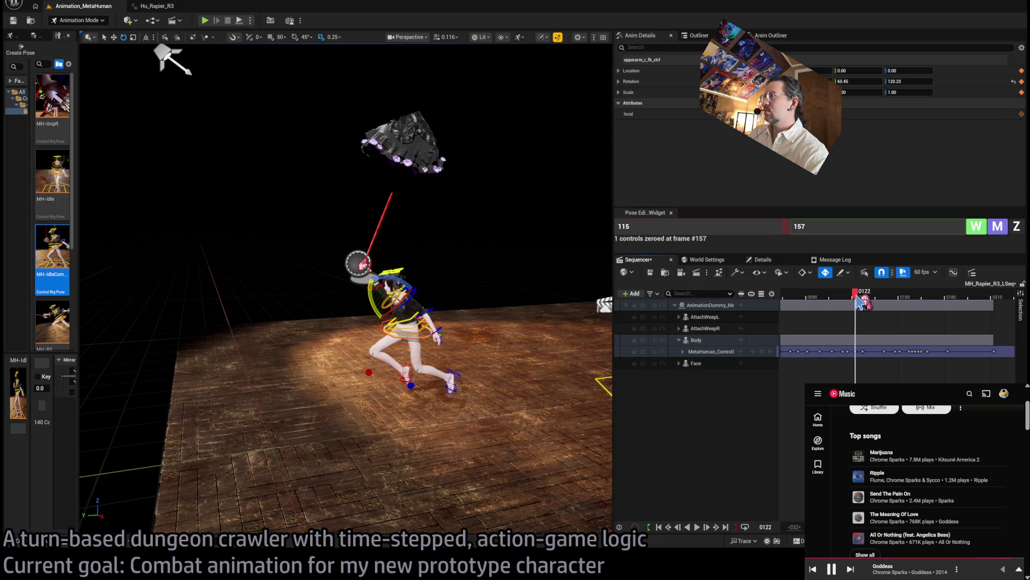
Re-collapse the control rig track, marquee-select its keys, and set the playhead to frame 183.
left_click(683, 352)
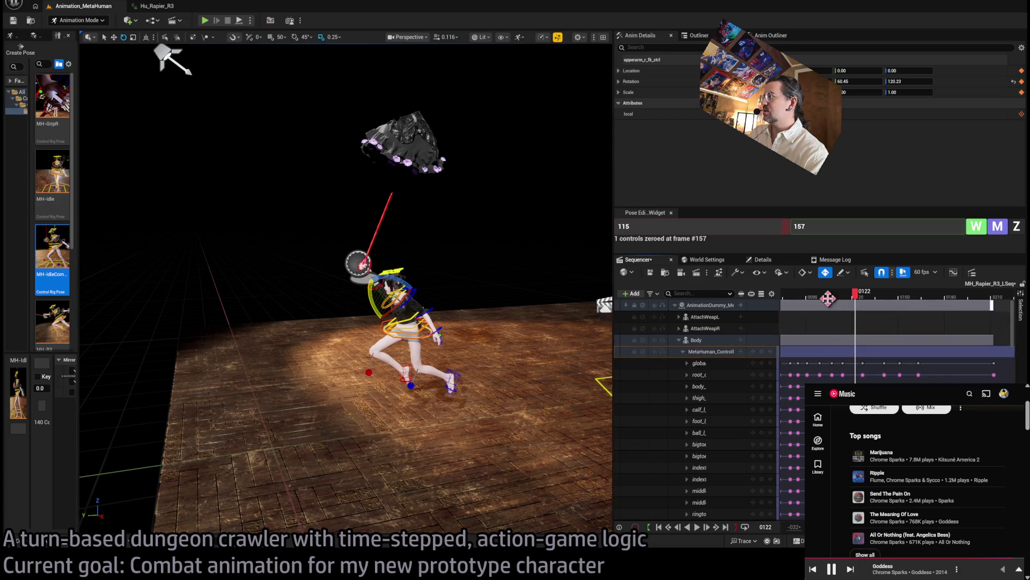
left_click_drag(861, 299, 848, 301)
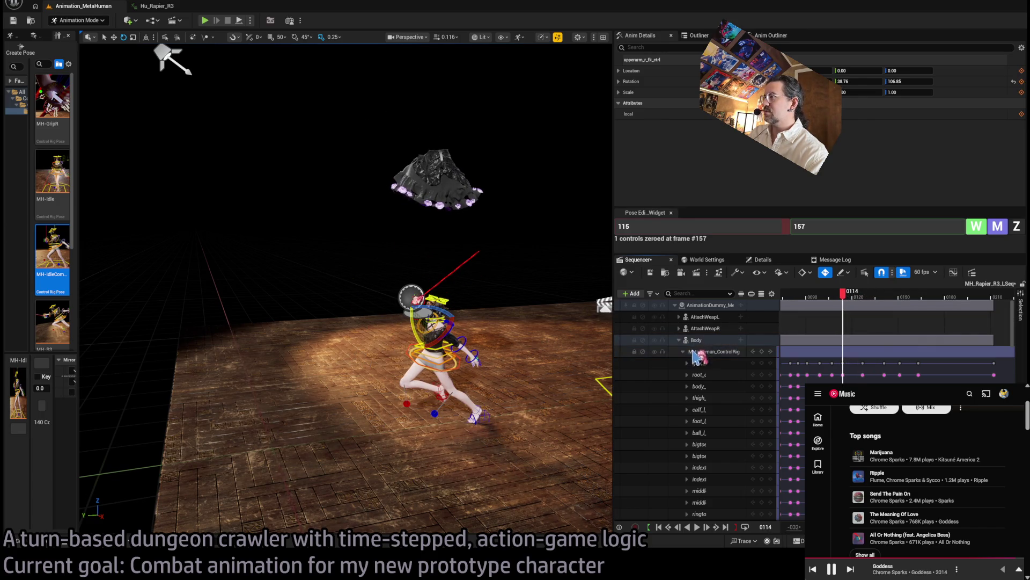
double_click(858, 352)
left_click_drag(966, 382, 852, 348)
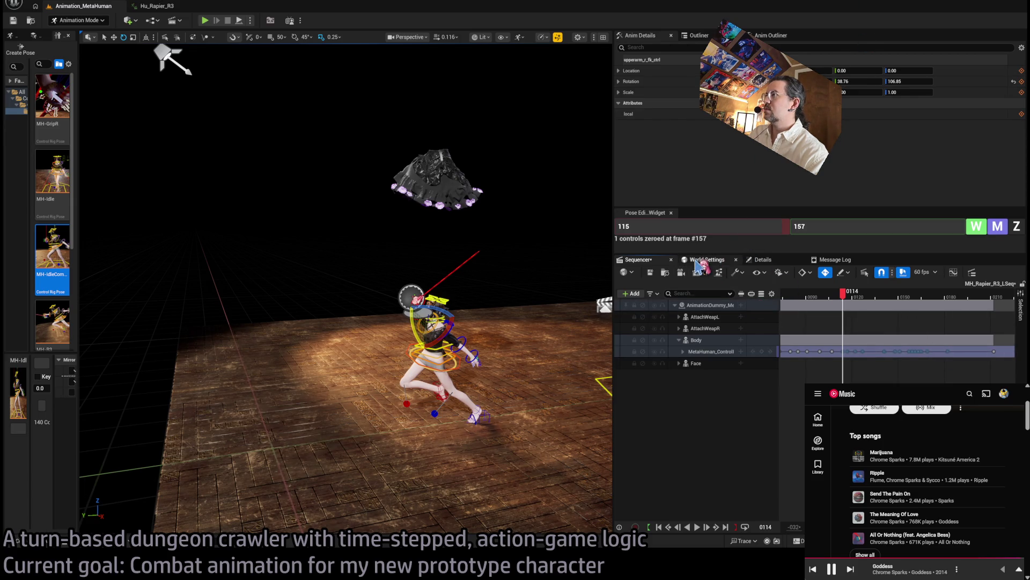
left_click(949, 348)
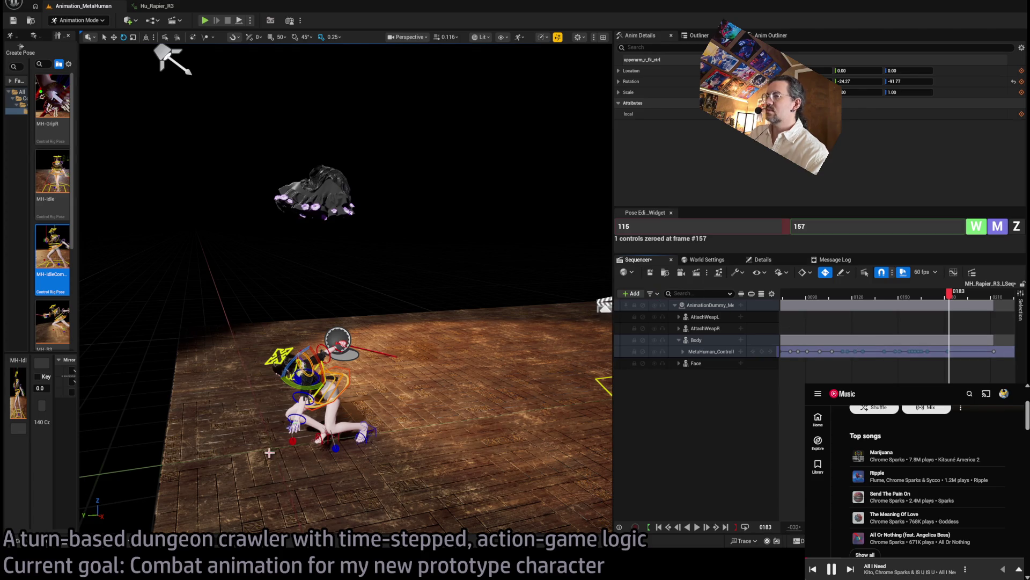
Pause the current song from the now-playing view and return to the artist page.
left_click(982, 570)
left_click(886, 496)
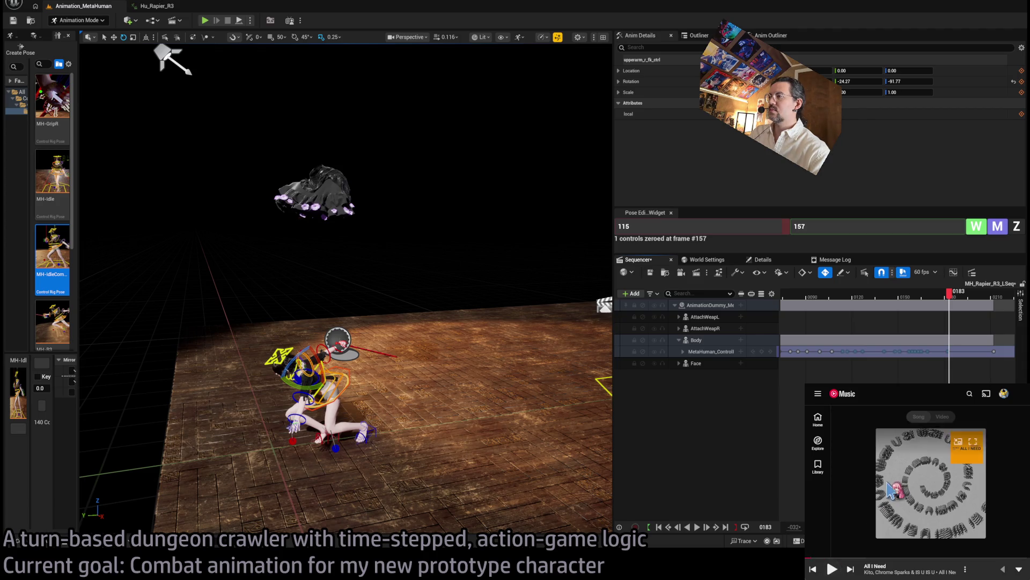
left_click(983, 570)
scroll(966, 494, "down", 5)
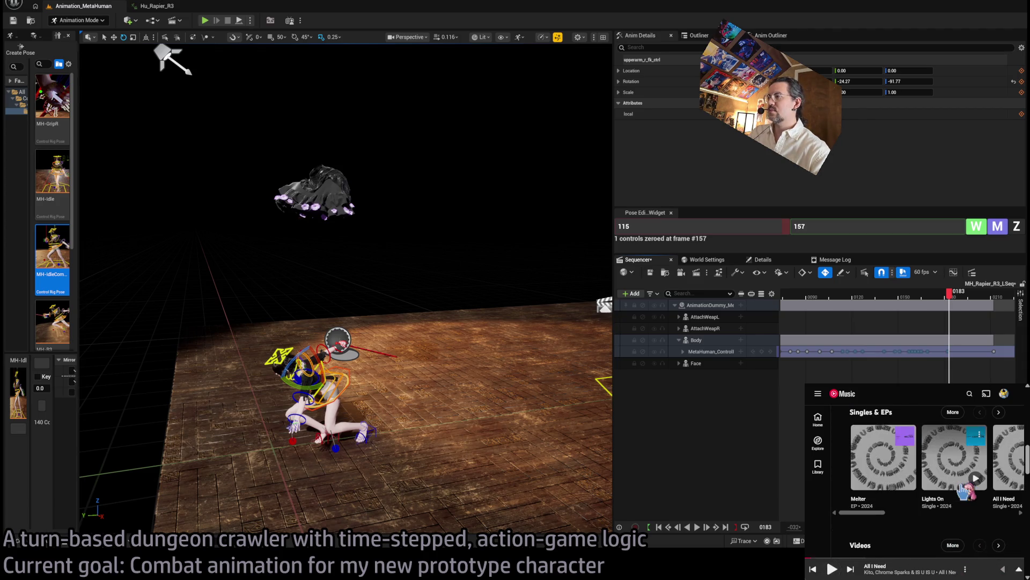
scroll(964, 490, "up", 5)
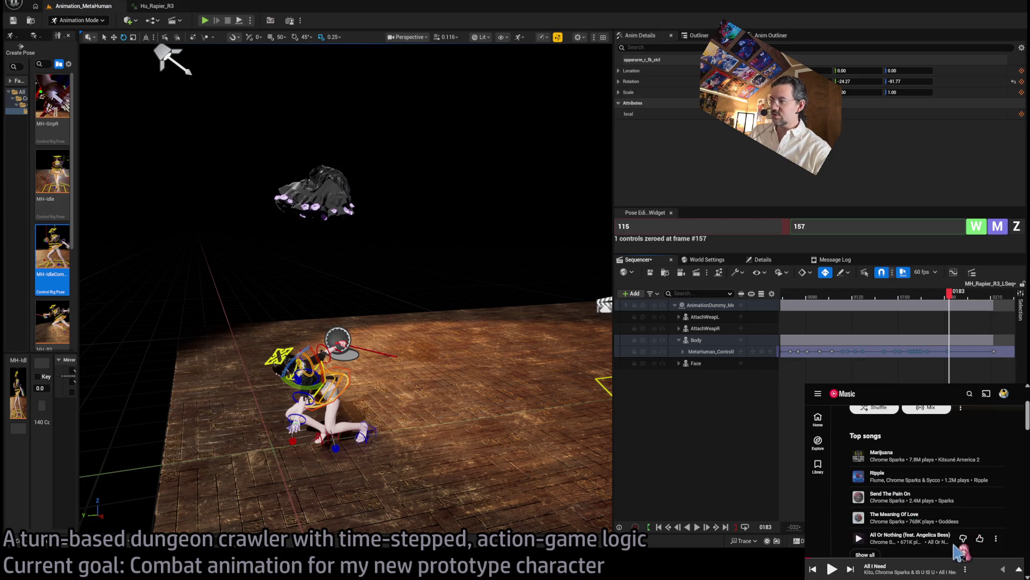
scroll(927, 506, "down", 2)
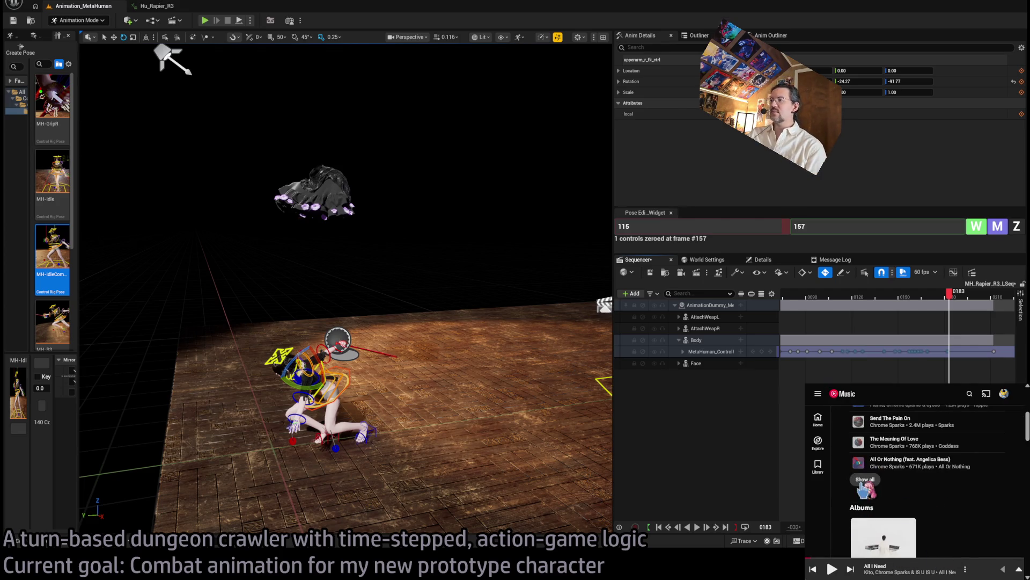
Open the artist's full Top songs list, play and pause another song, and enlarge the window.
left_click(865, 479)
scroll(944, 495, "down", 5)
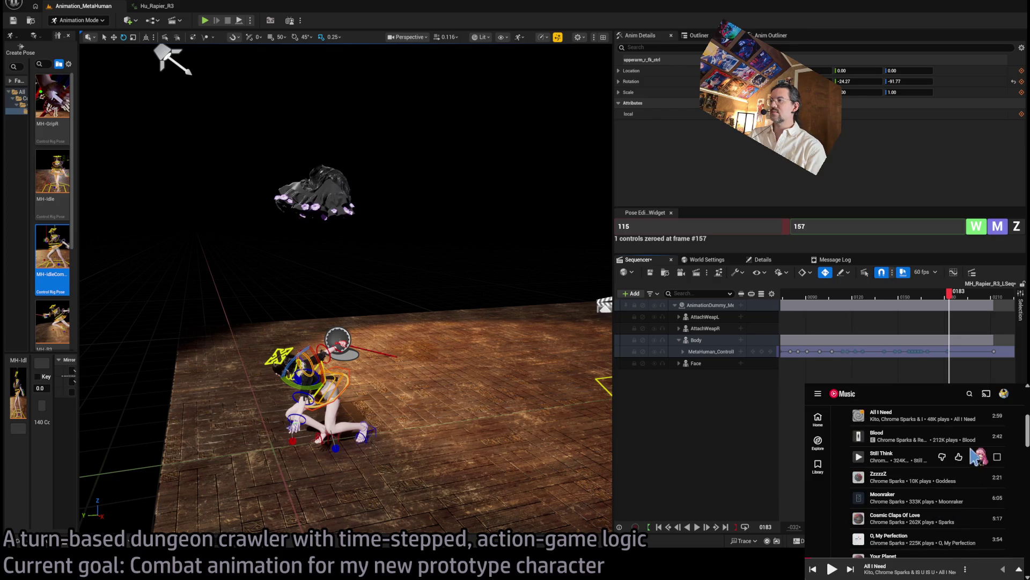
scroll(970, 501, "down", 1)
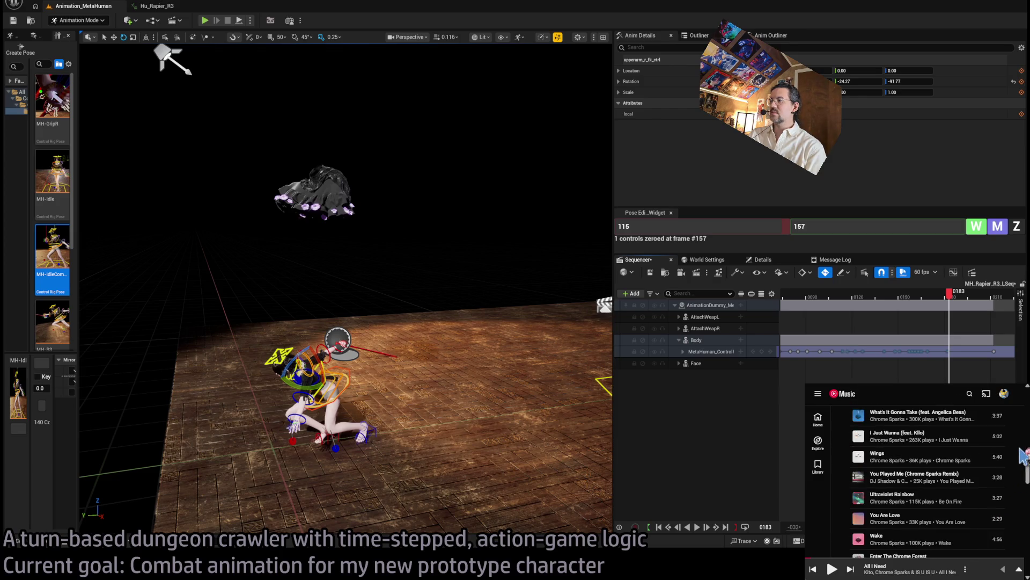
scroll(1022, 456, "down", 5)
left_click_drag(1022, 457, 1025, 400)
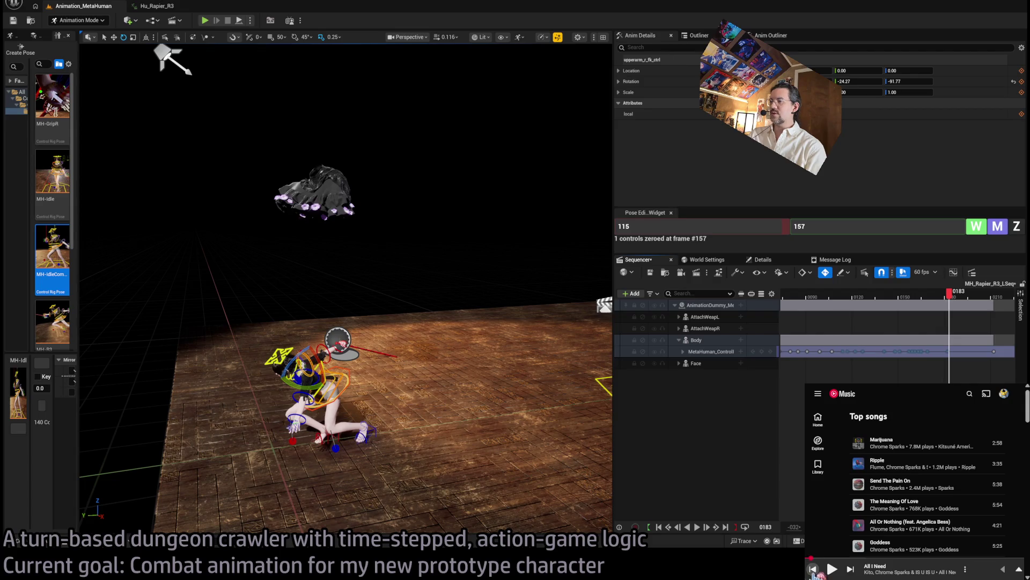
left_click(850, 568)
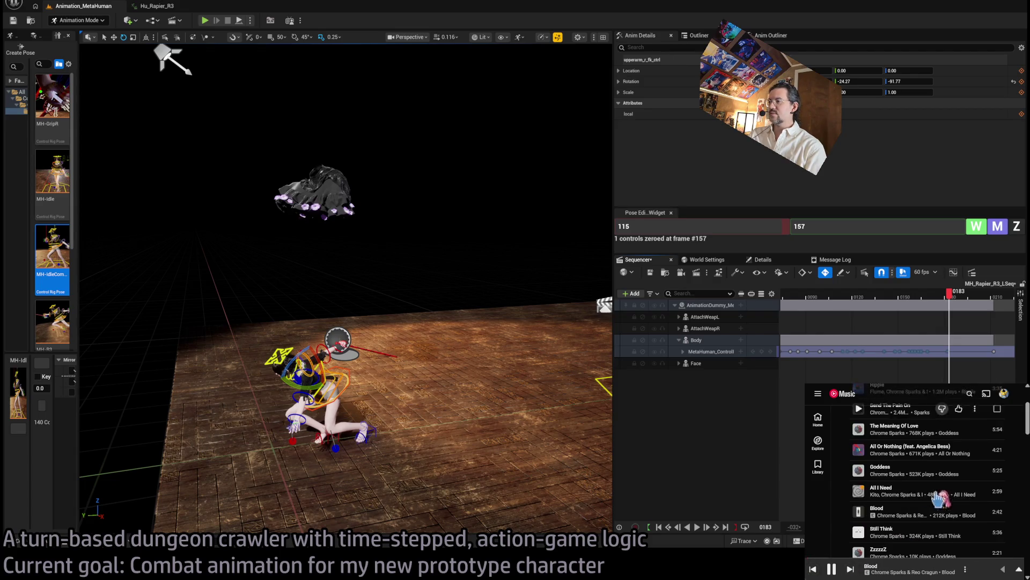
left_click(834, 570)
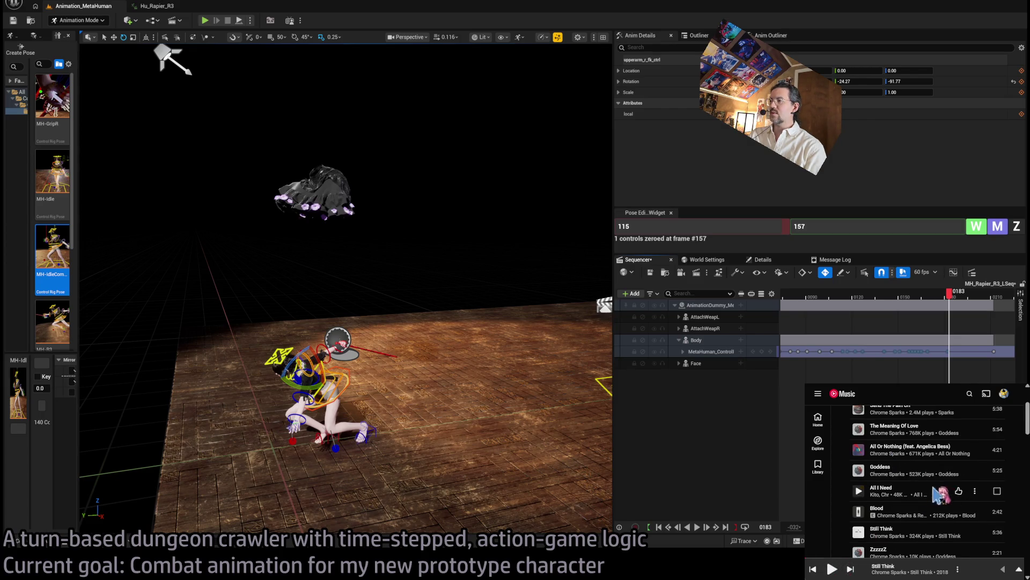
scroll(907, 481, "up", 2)
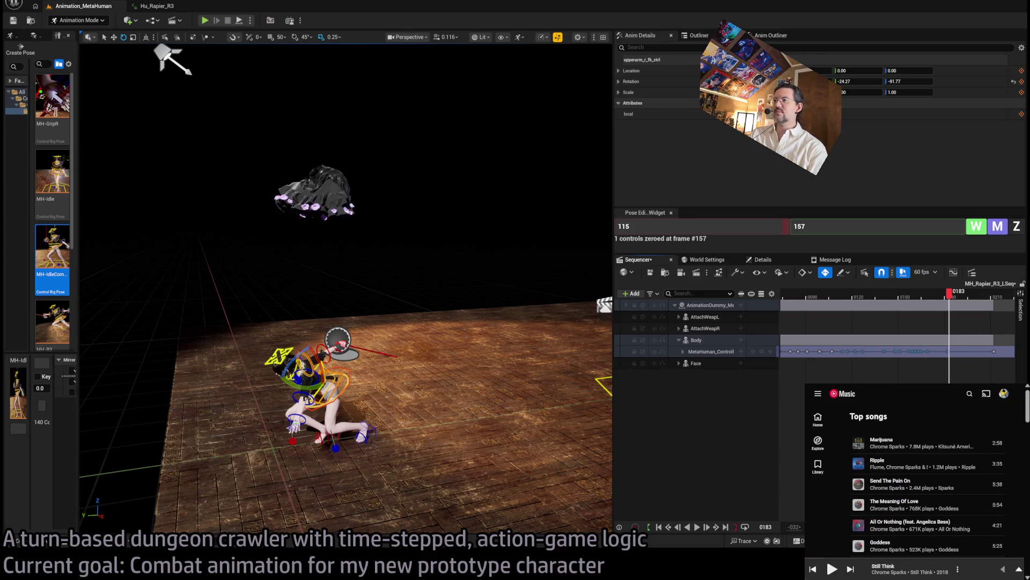
double_click(912, 393)
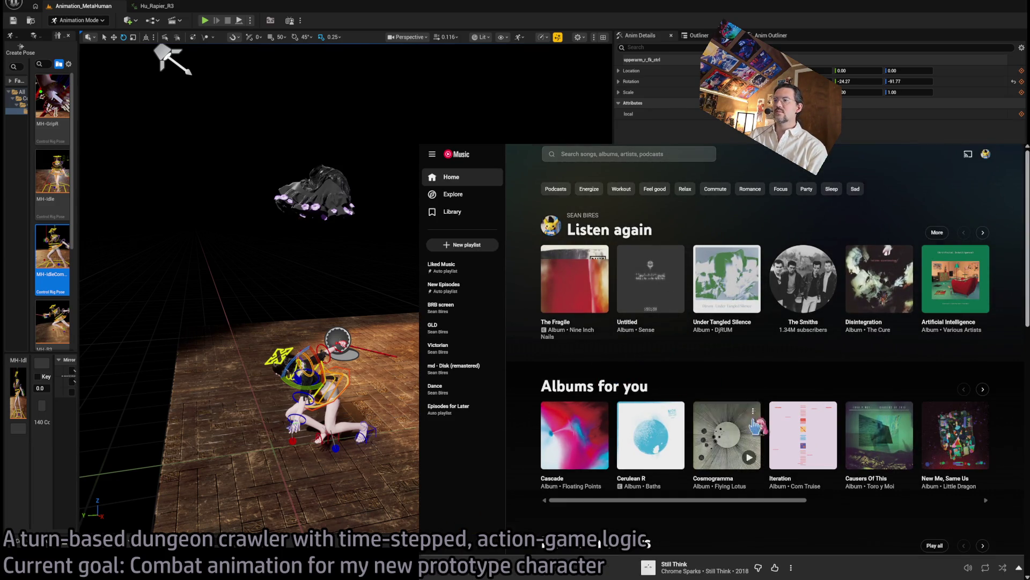
Show the next Albums for you suggestions, then Alt+Tab back to Unreal Engine.
left_click(984, 391)
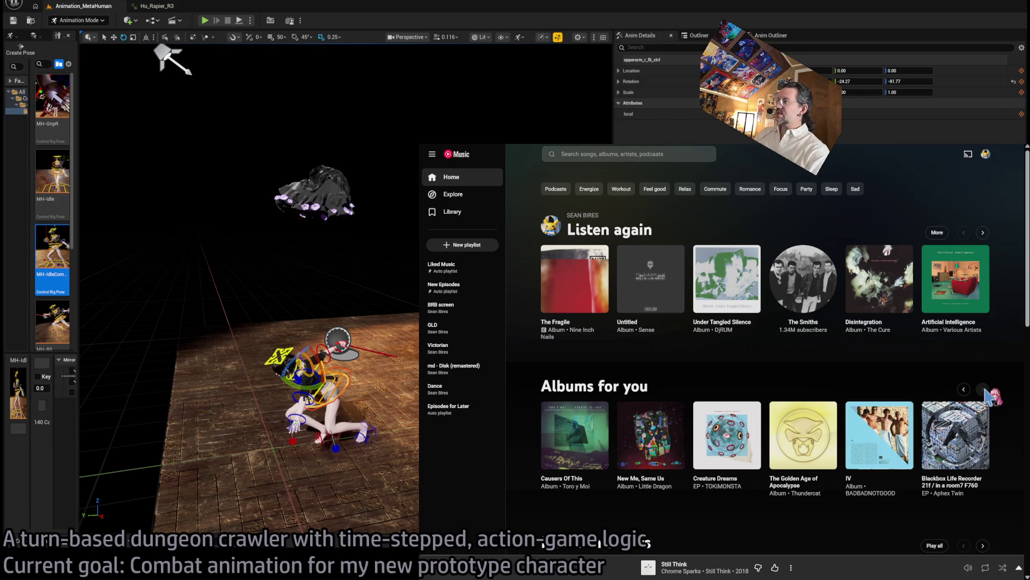
key("alt+Tab")
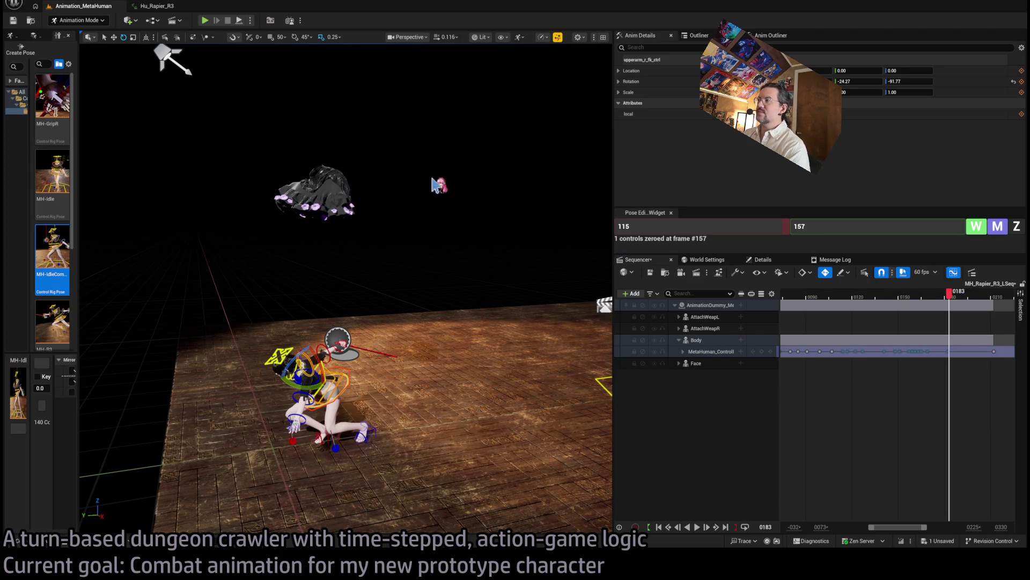
Dock the Sequencer Curves panel, expand MetaHuman_ControlRig, and set the time to frame 114.
left_click(893, 290)
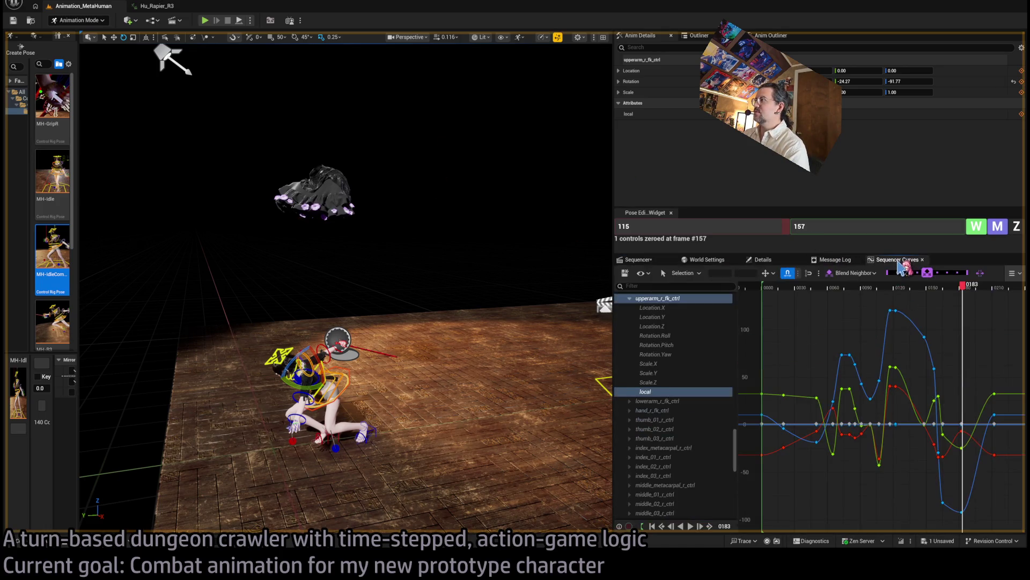
left_click_drag(905, 259, 844, 270)
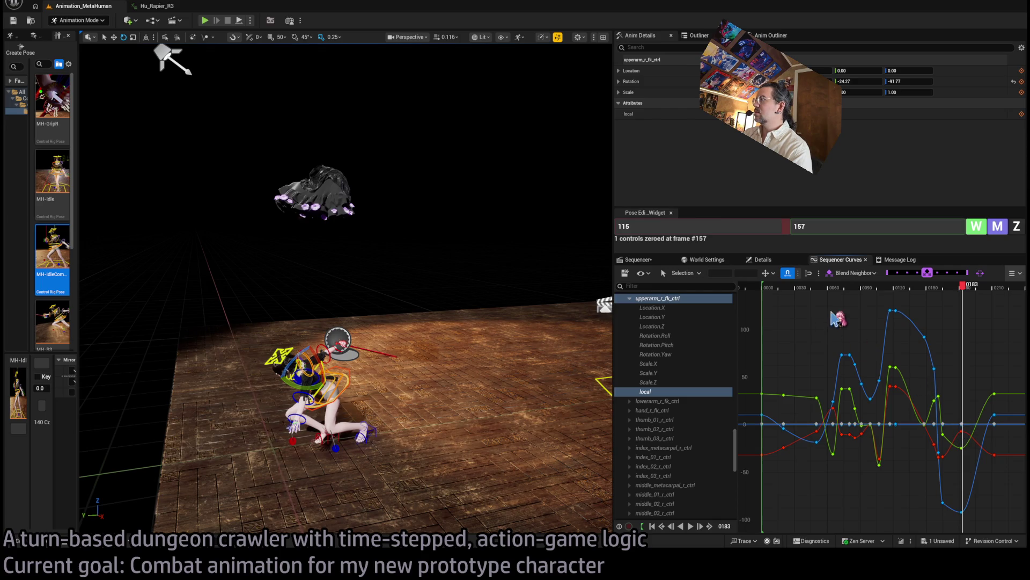
left_click(638, 259)
left_click(683, 352)
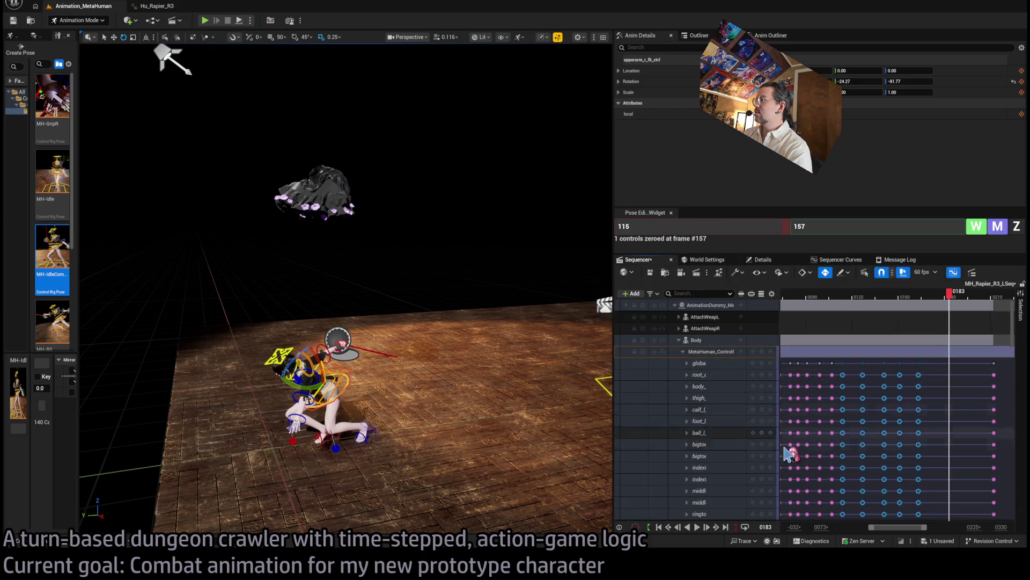
left_click(848, 296)
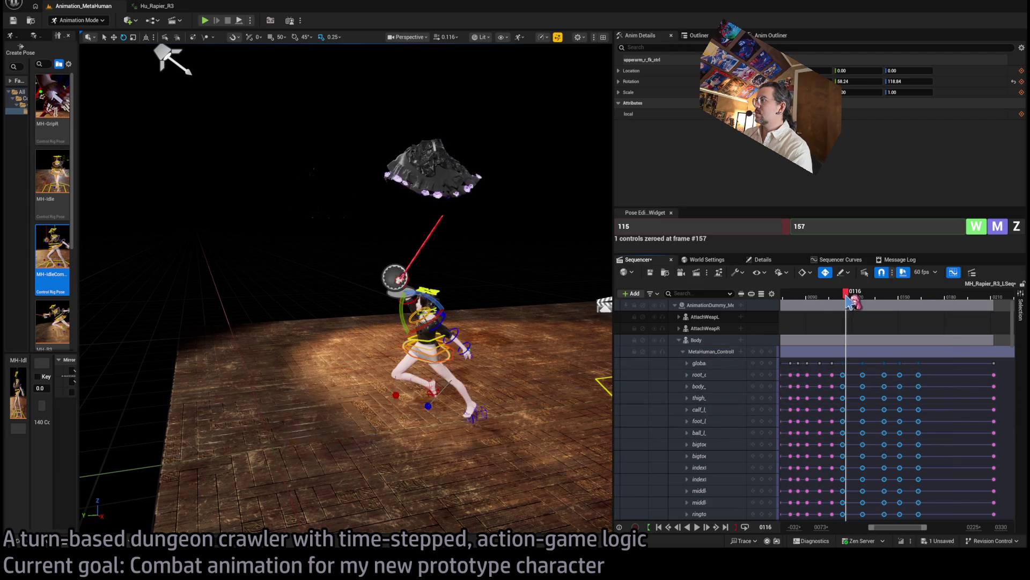
left_click_drag(848, 299, 846, 299)
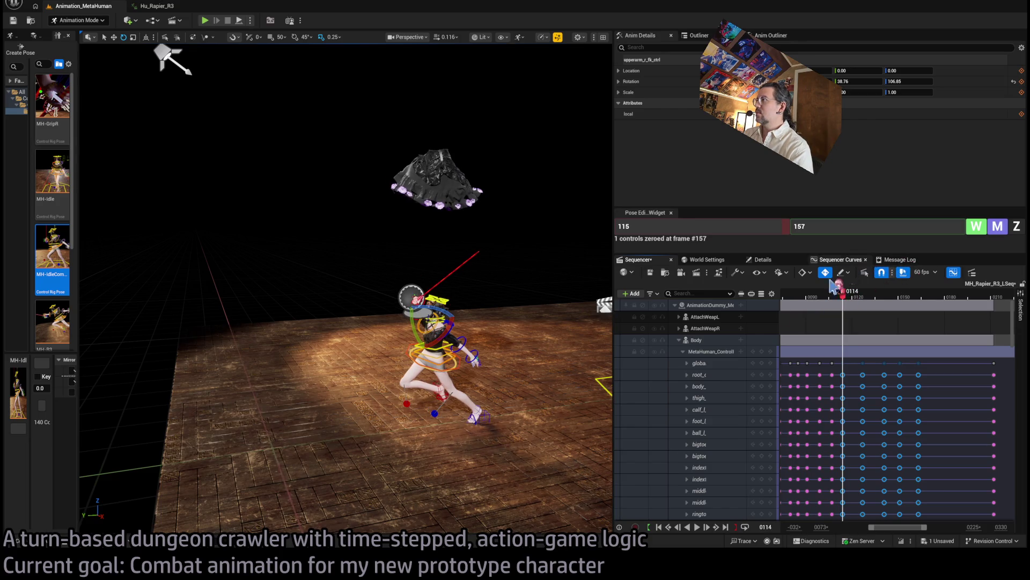
Select all body control tracks from global down and graph their curves.
left_click(704, 364)
left_click_drag(1017, 324, 1013, 499)
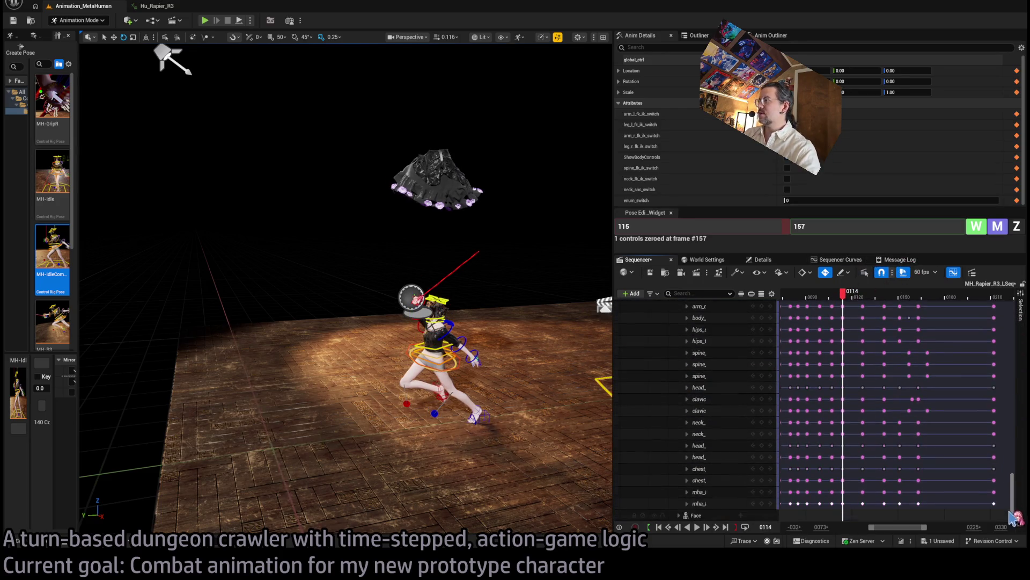
left_click(720, 503, "shift")
left_click(836, 261)
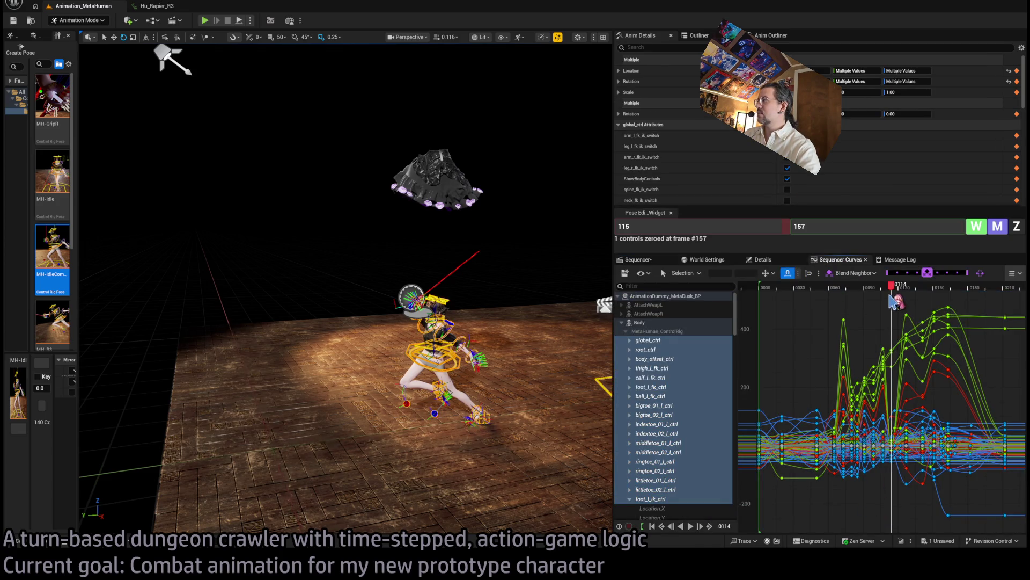
Select all keys after frame 114, try squeezing them into frames 120–176 with Transform, then undo.
mouse_move(891, 300)
left_mouse_down()
mouse_move(933, 476)
mouse_move(1022, 523)
mouse_move(989, 538)
mouse_move(993, 531)
left_mouse_up()
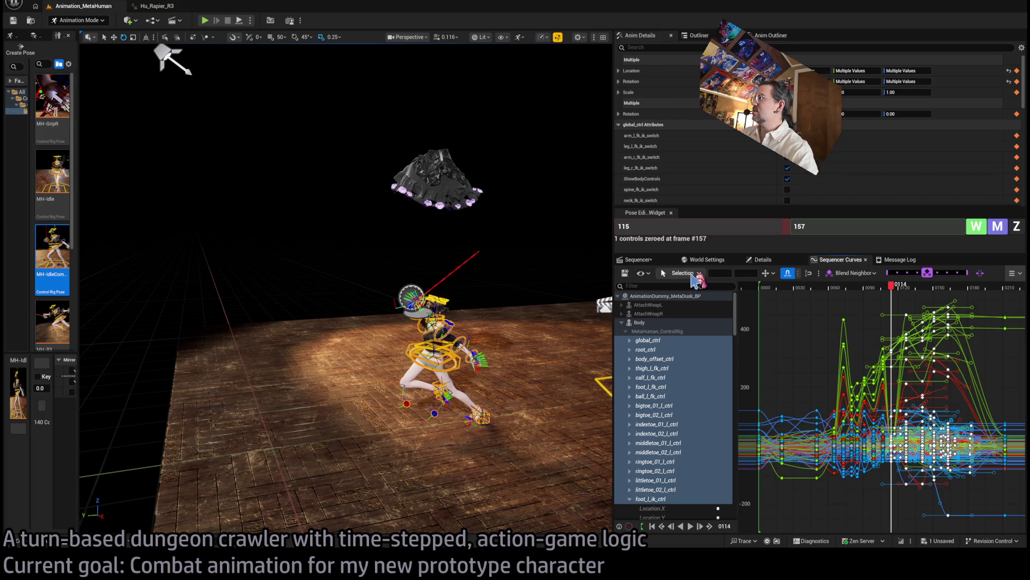
left_click(696, 274)
left_click(699, 304)
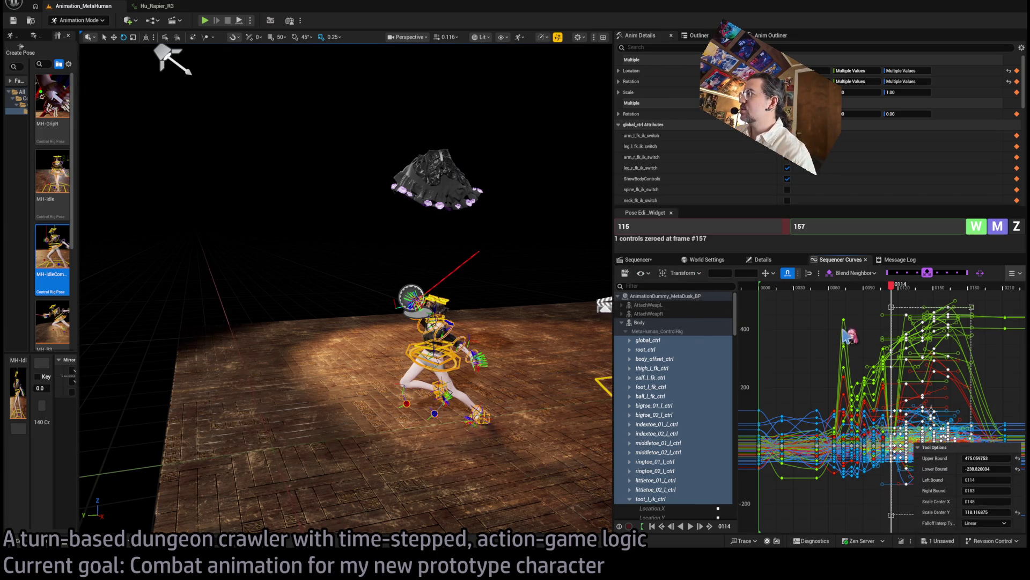
left_click_drag(972, 313, 980, 409)
key("ctrl+z")
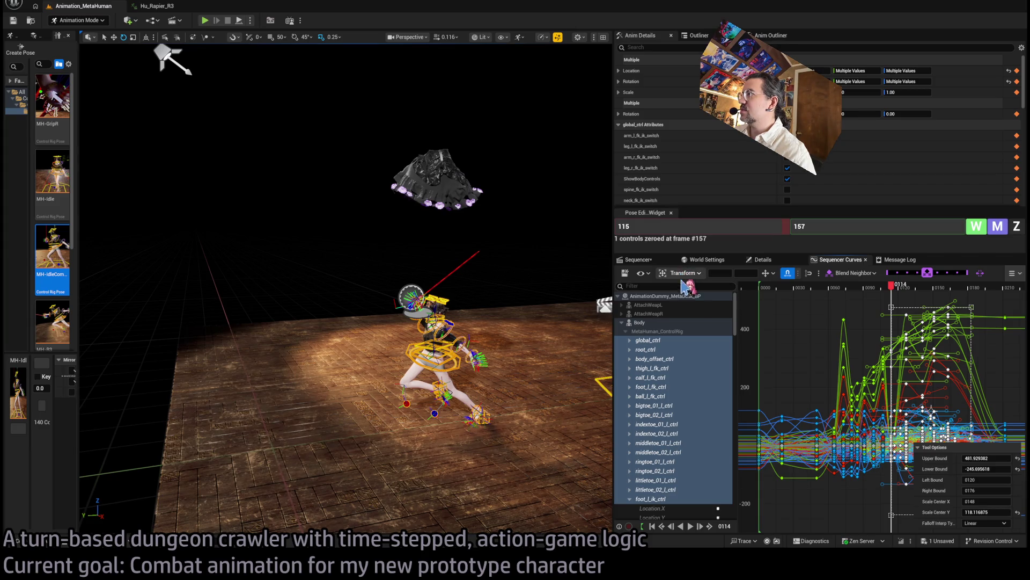
Switch to the Retime tool, try compressing toward frame 125, undo, and nudge keys slightly earlier.
key("e")
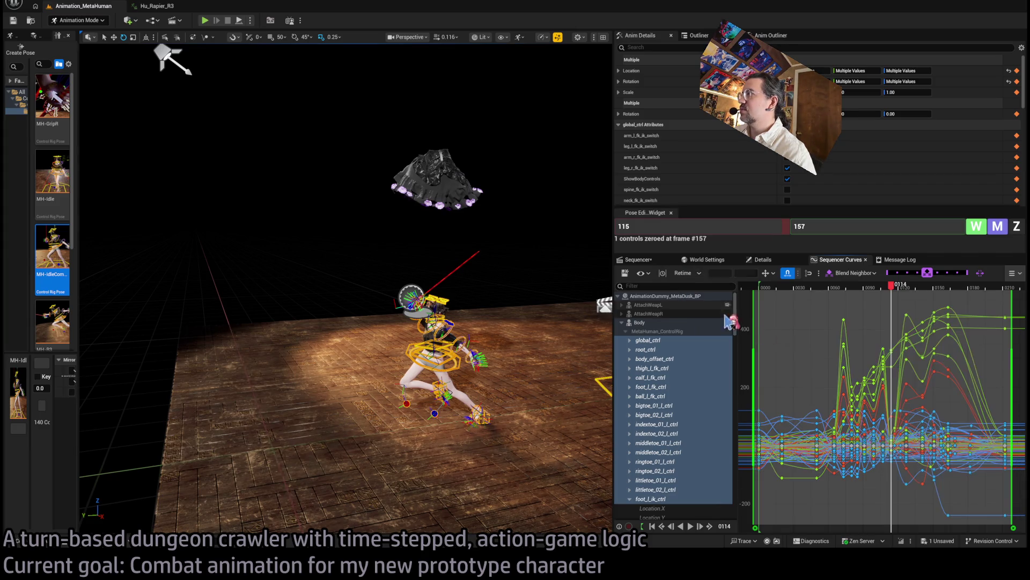
left_click_drag(1012, 374, 947, 394)
key("ctrl+z")
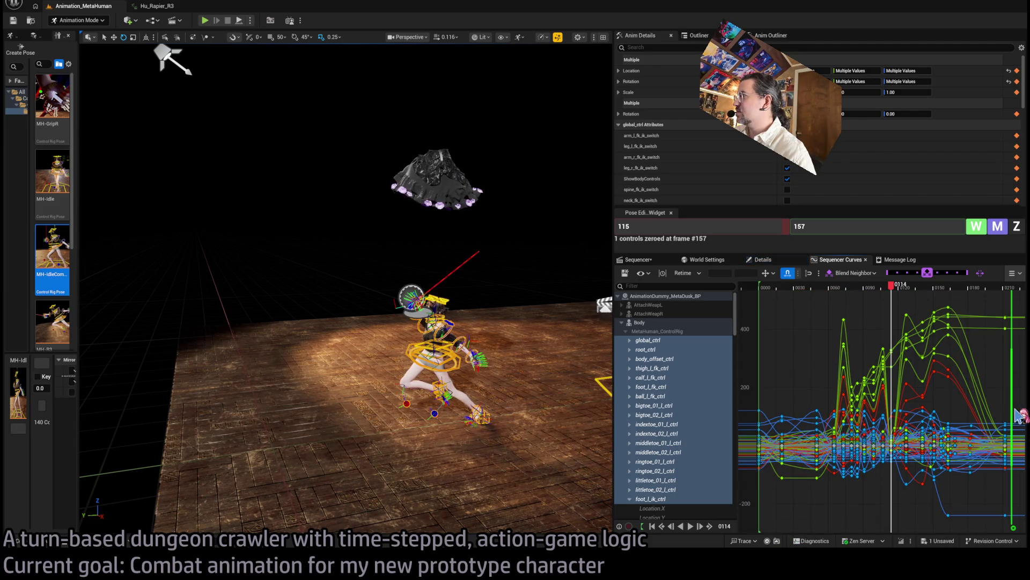
mouse_move(1008, 414)
left_mouse_down()
mouse_move(931, 429)
mouse_move(998, 529)
left_mouse_up()
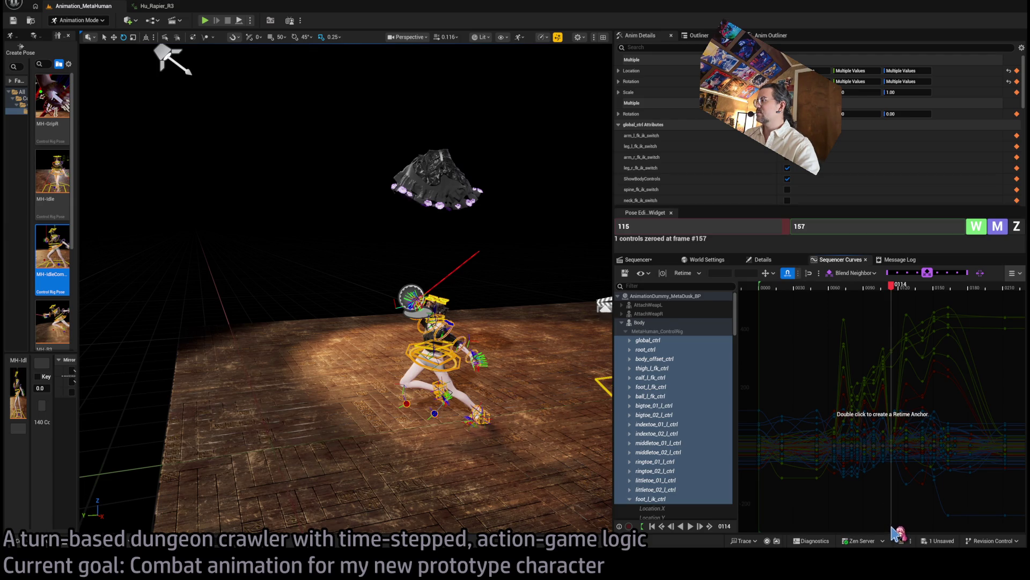
Anchor the retime at frame 114 and add a section-end anchor moved slightly earlier.
key("Escape")
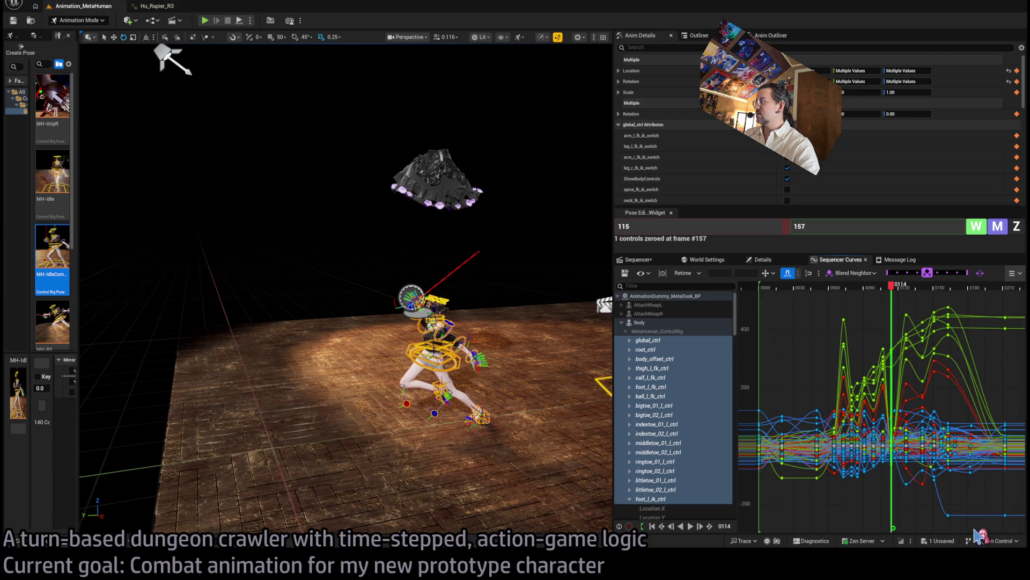
double_click(985, 528)
left_click(987, 530)
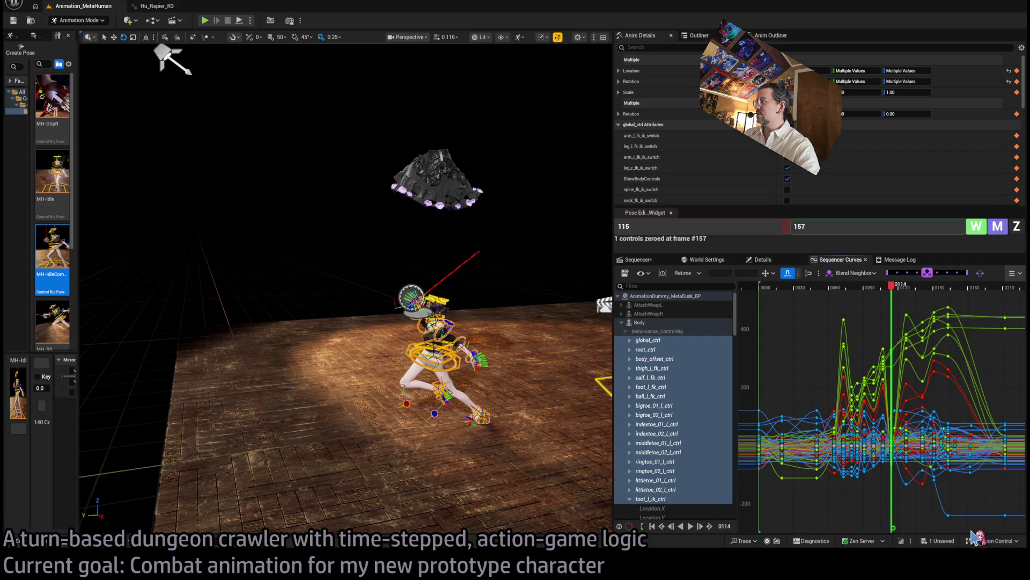
double_click(985, 529)
mouse_move(985, 528)
left_mouse_down()
mouse_move(975, 500)
mouse_move(985, 504)
left_mouse_up()
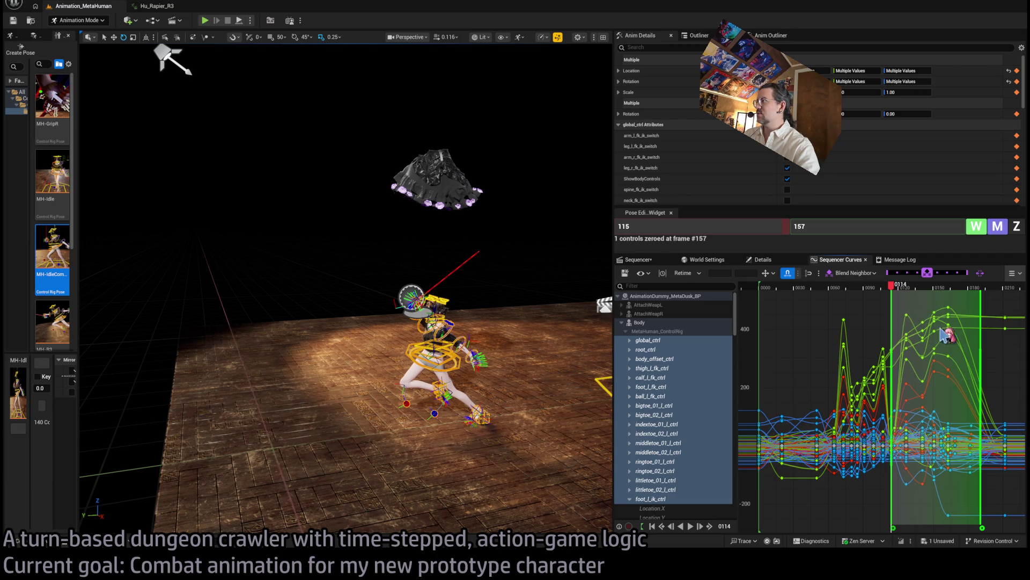
left_click_drag(892, 365, 863, 358)
key("ctrl+z")
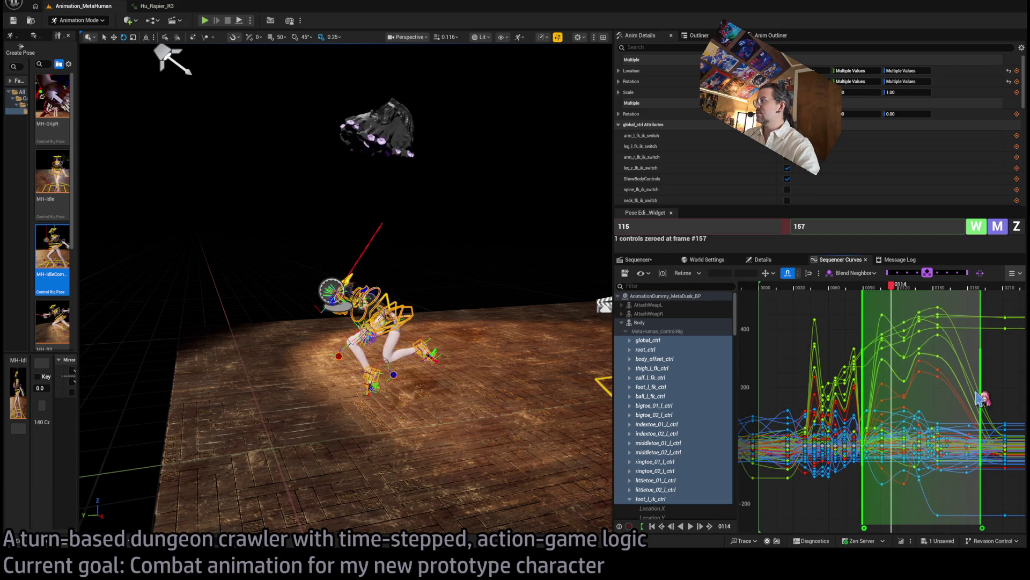
key("ctrl+z")
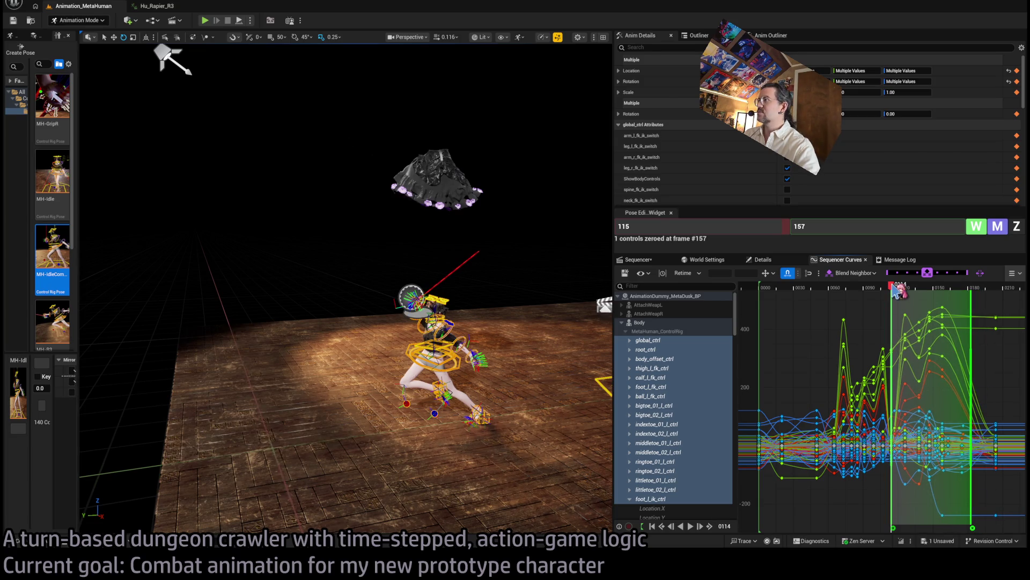
Shorten the retimed section so the recovery happens sooner, previewing the lunge from frame 47.
left_click_drag(895, 290, 956, 287)
key("space")
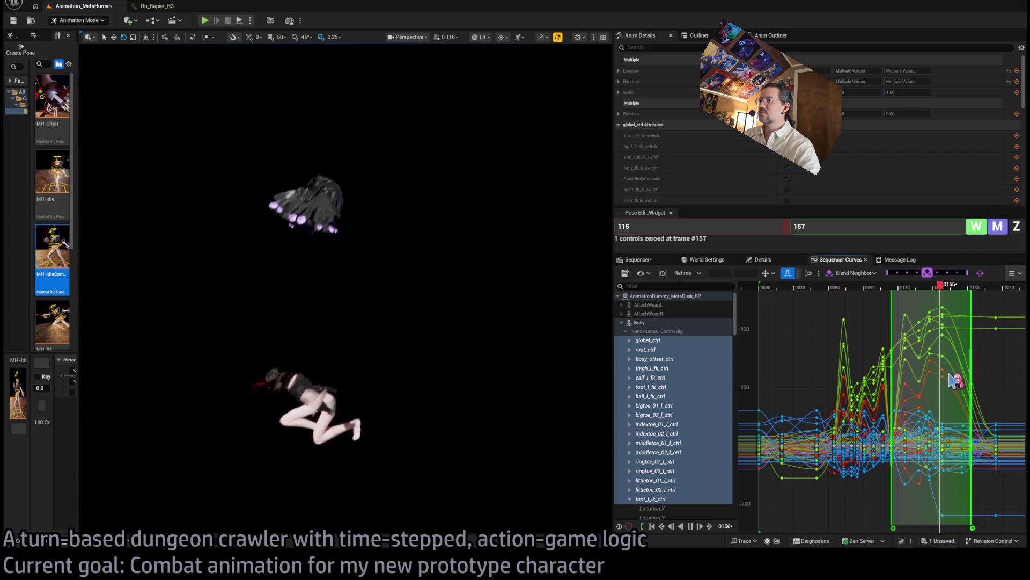
left_click_drag(977, 400, 960, 400)
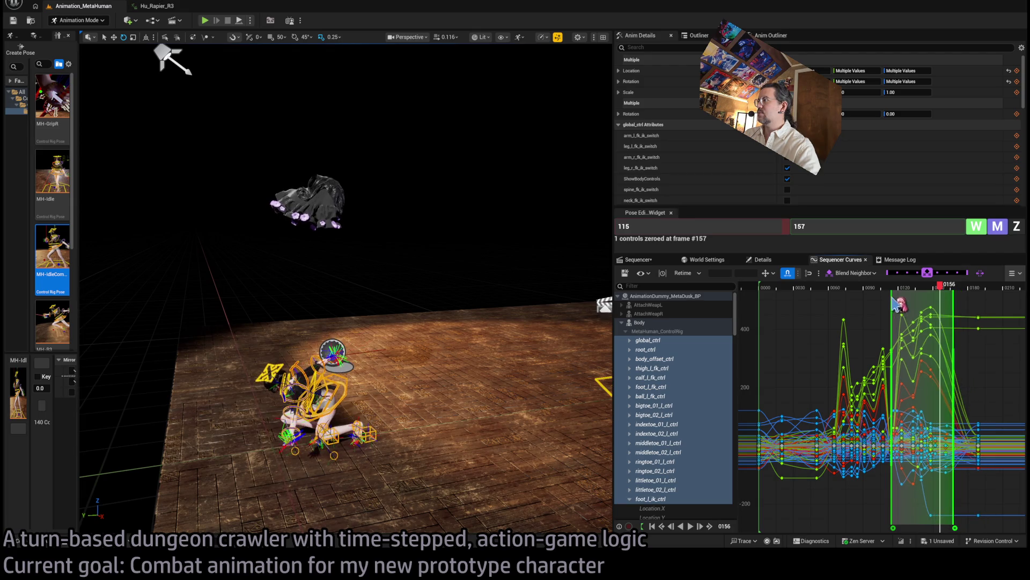
key("space")
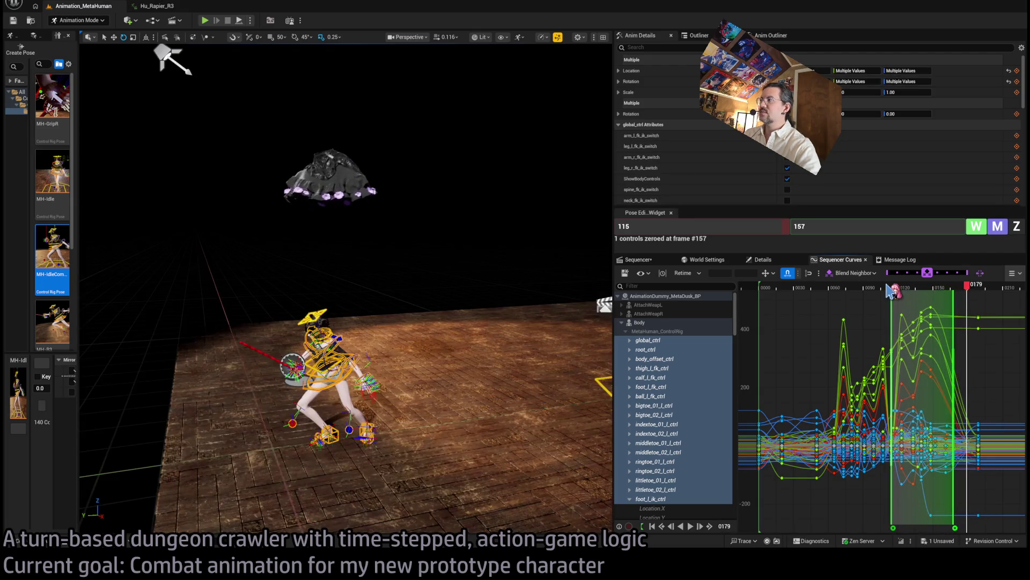
left_click(851, 288)
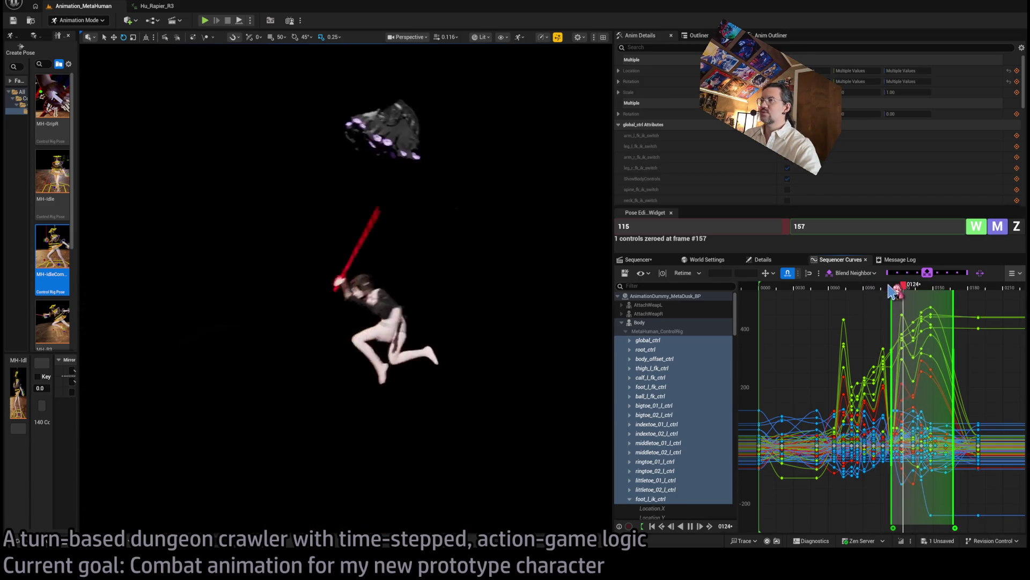
left_click(816, 290)
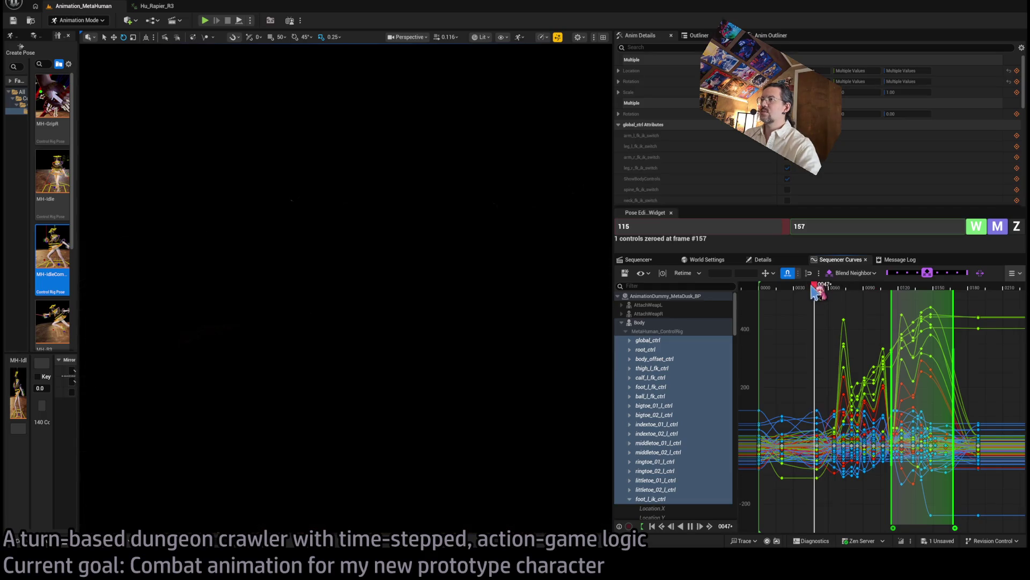